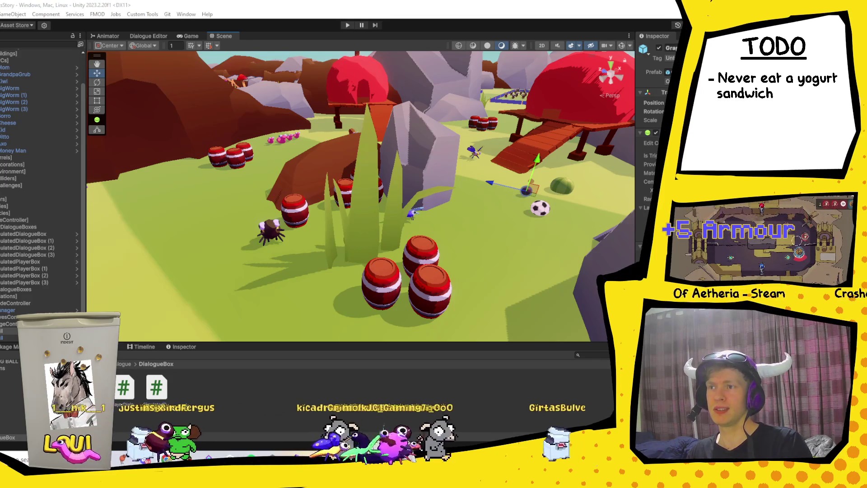
- Leave Unity, maximize the Reddit yogurt sandwich post, then switch to Discord's #rate-my-plate channel
key(alt+Tab)
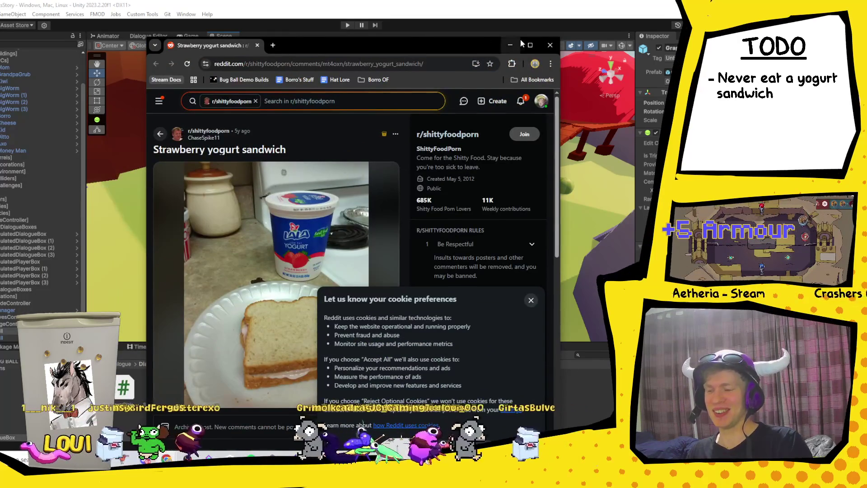
double_click(531, 44)
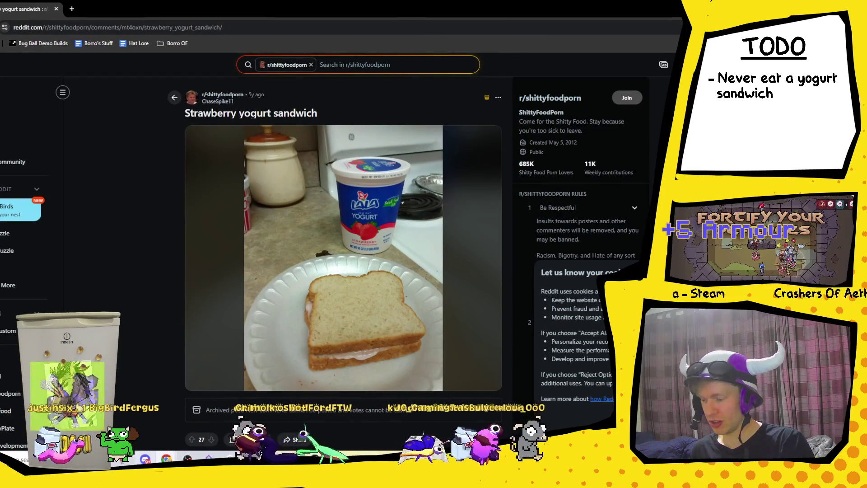
click(208, 459)
scroll(273, 294, up, 20)
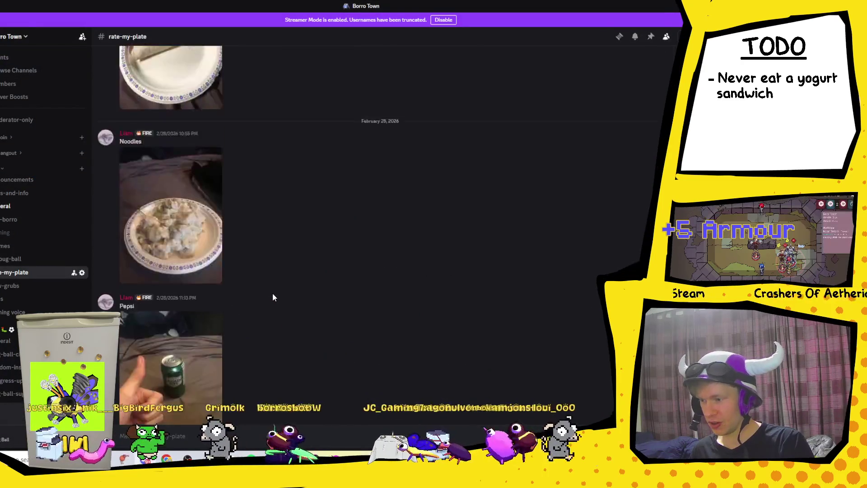
scroll(268, 284, up, 15)
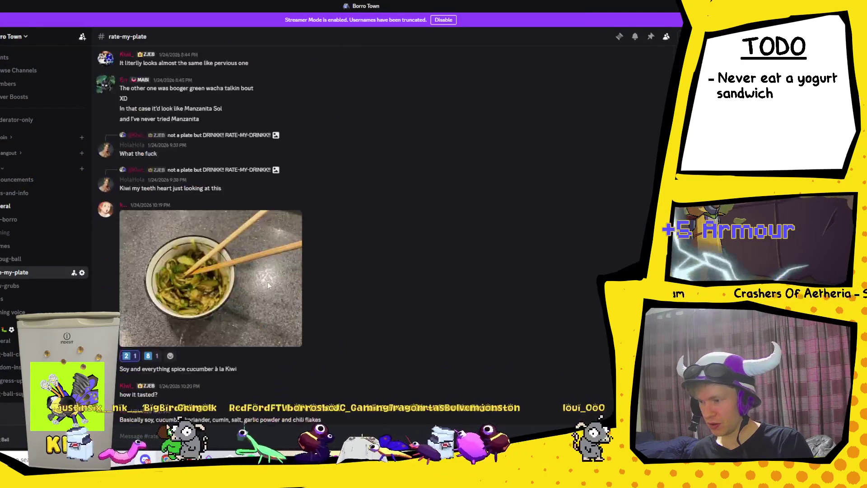
scroll(264, 275, up, 5)
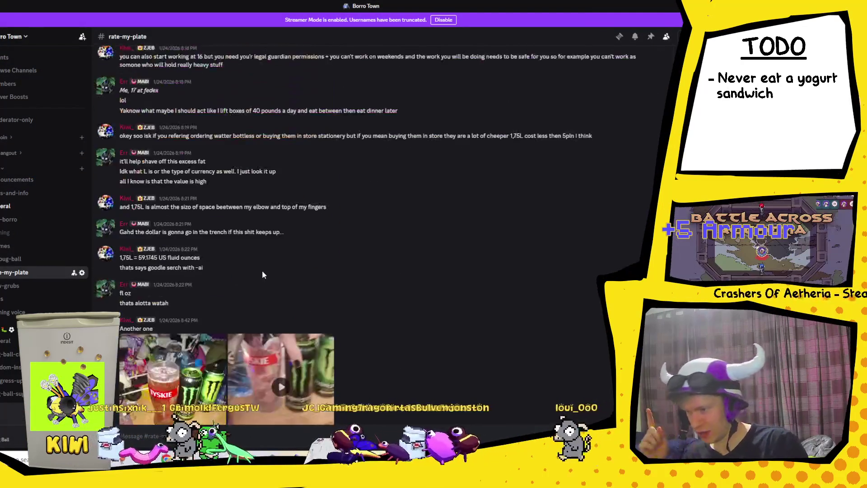
scroll(256, 263, down, 15)
scroll(241, 210, down, 15)
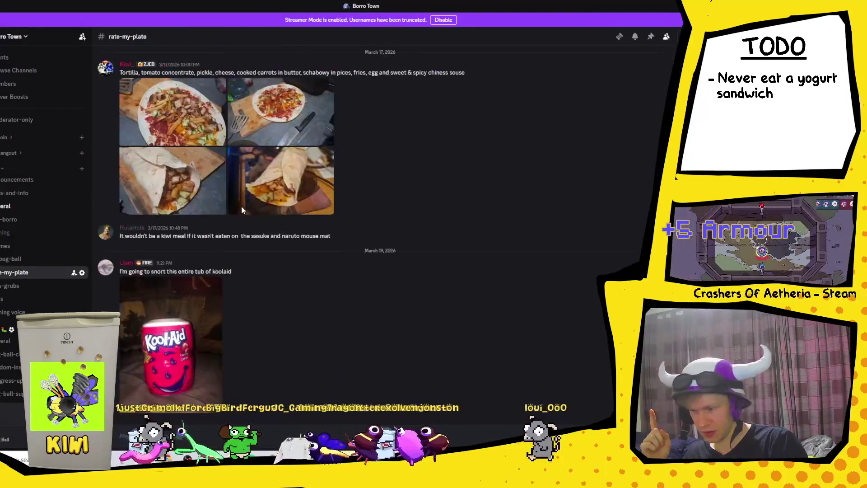
scroll(245, 220, up, 5)
scroll(226, 240, up, 8)
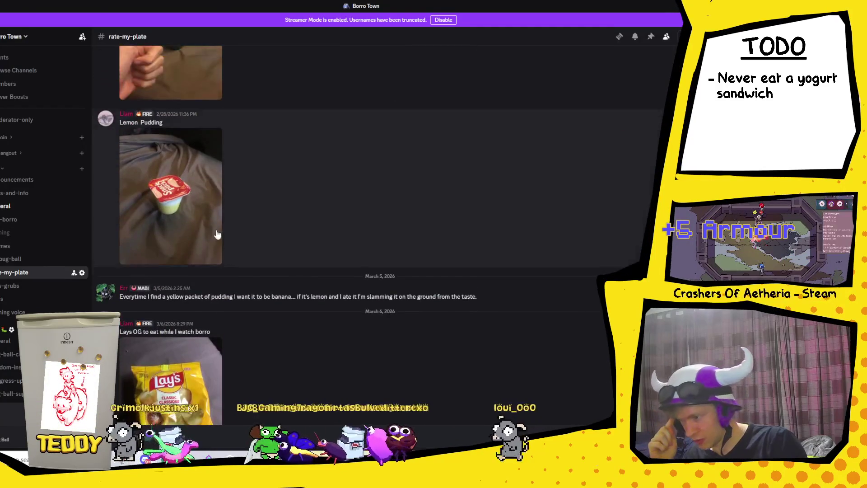
scroll(203, 265, up, 15)
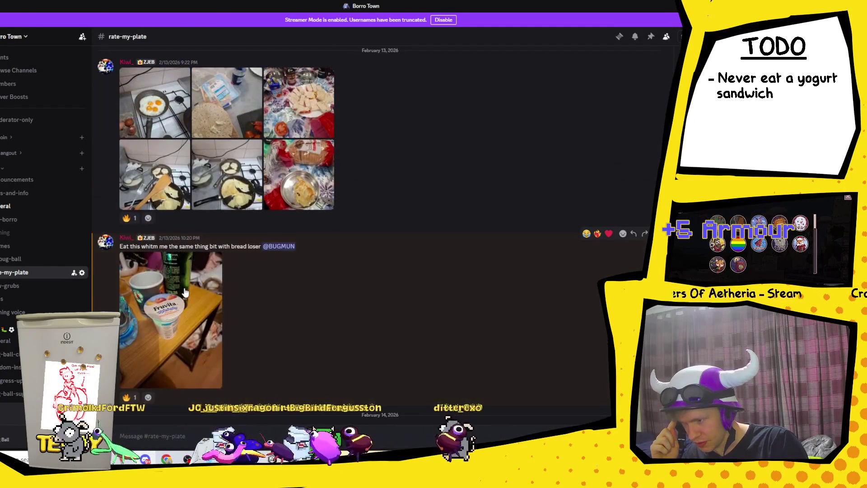
click(186, 292)
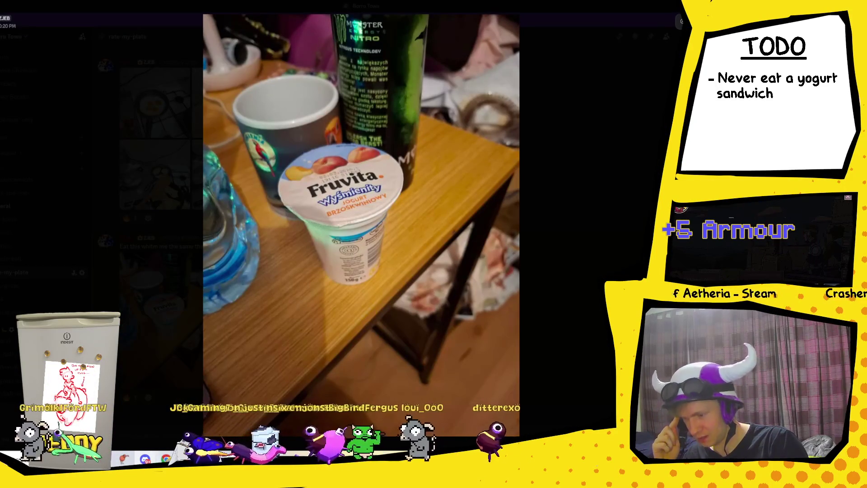
mouse_move(166, 459)
click(306, 424)
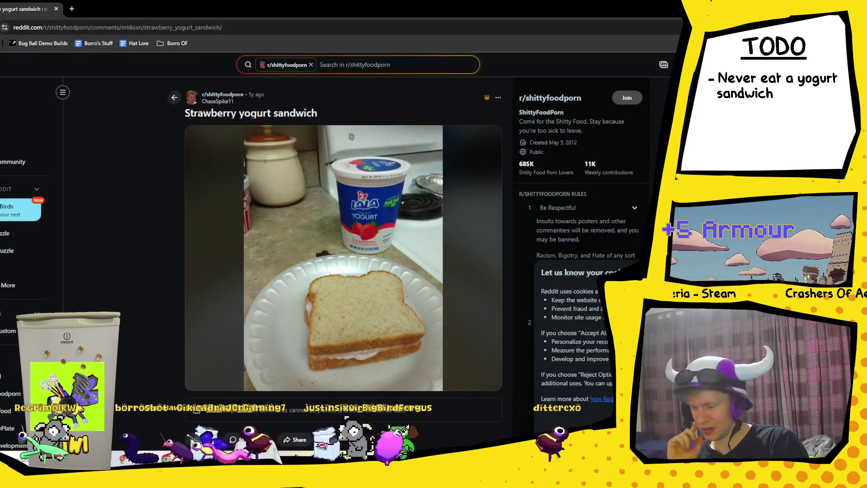
key(alt+Tab)
key(Escape)
scroll(407, 254, up, 6)
scroll(406, 255, down, 6)
scroll(383, 232, up, 3)
scroll(384, 236, up, 15)
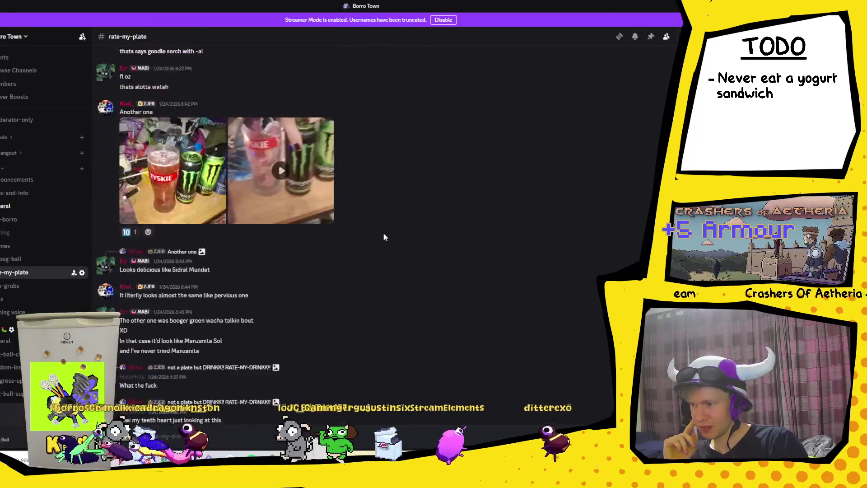
scroll(375, 217, up, 15)
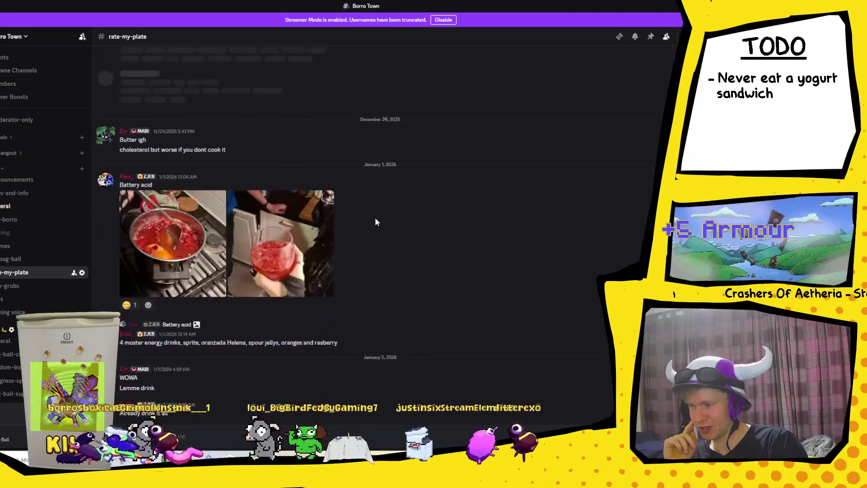
scroll(379, 214, down, 5)
scroll(379, 212, up, 15)
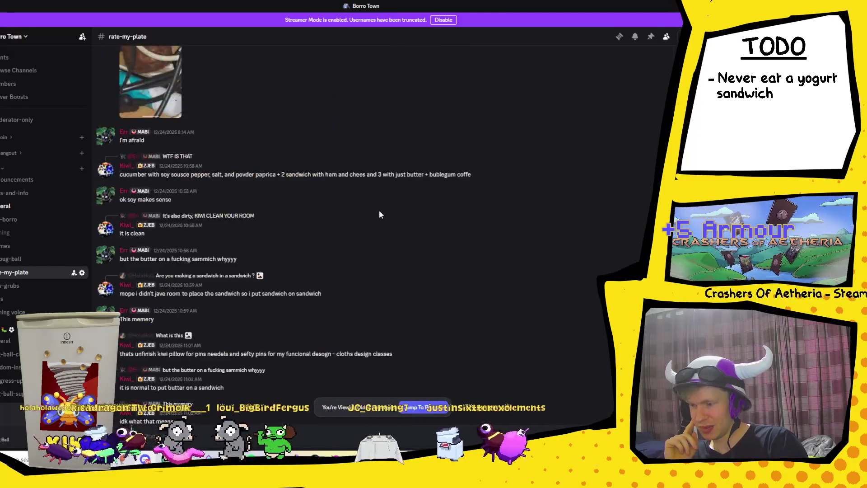
scroll(380, 214, up, 5)
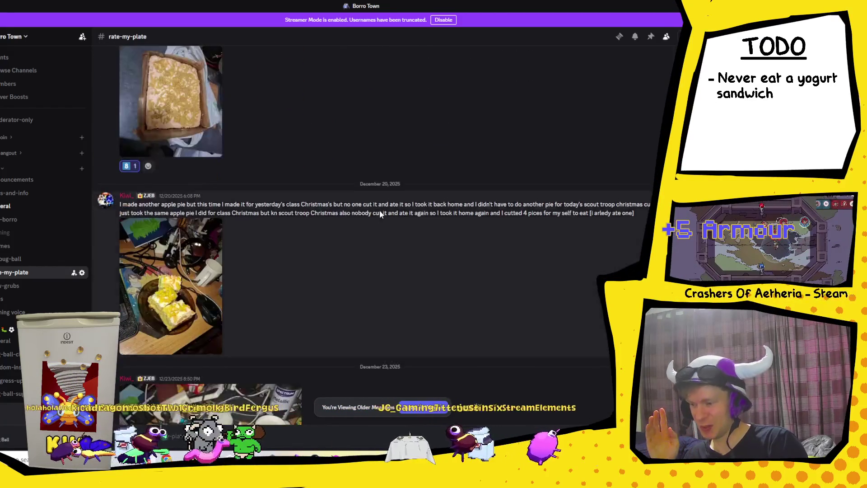
scroll(380, 214, down, 15)
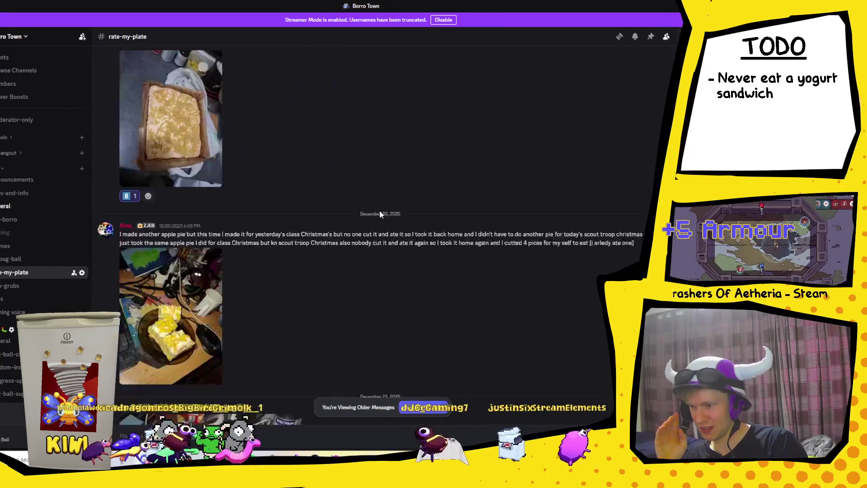
scroll(380, 213, down, 15)
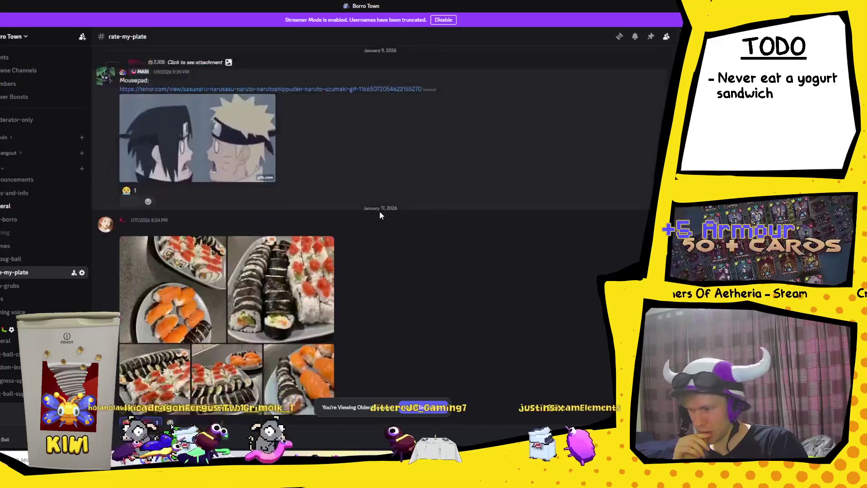
scroll(380, 212, down, 15)
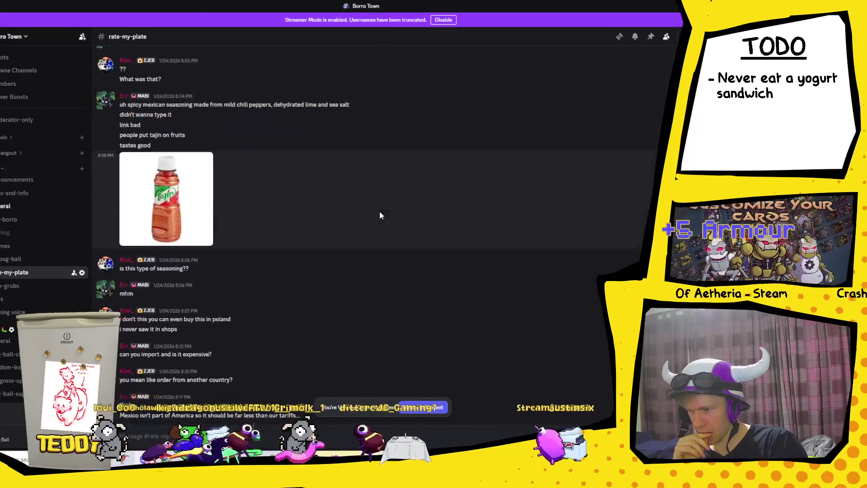
scroll(379, 215, down, 15)
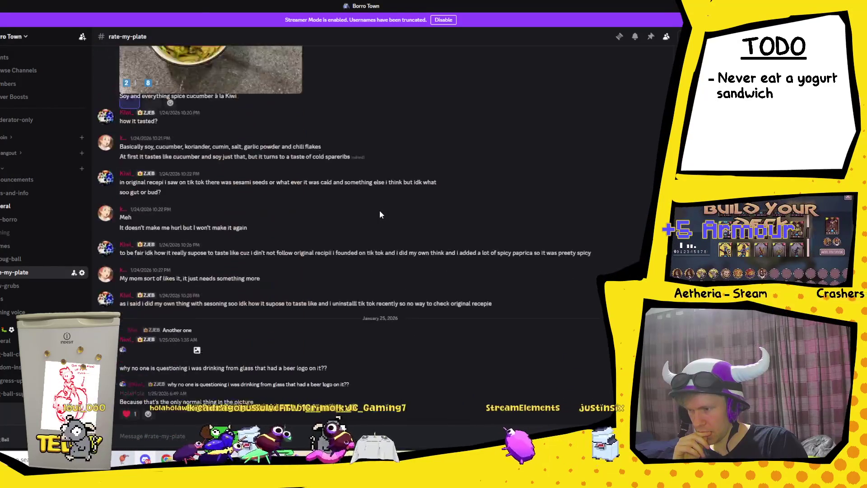
click(291, 142)
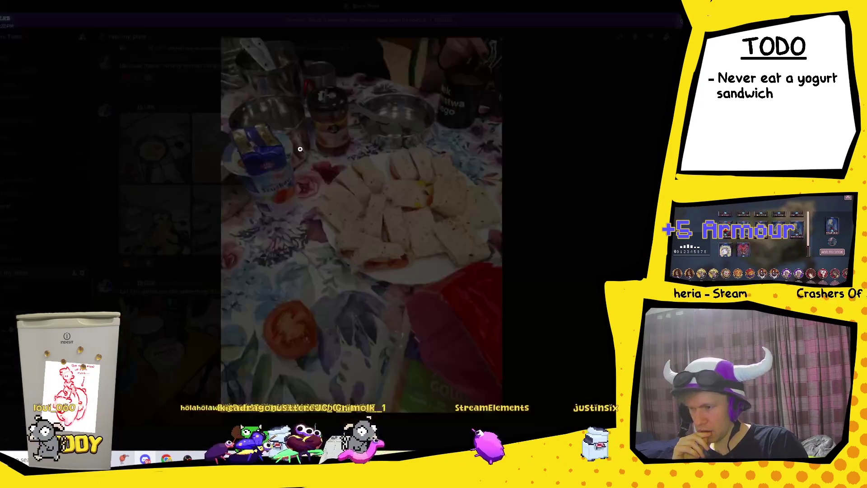
- Zoom in on the strawberry yogurt cup, then bring the Reddit yogurt sandwich post forward
click(284, 183)
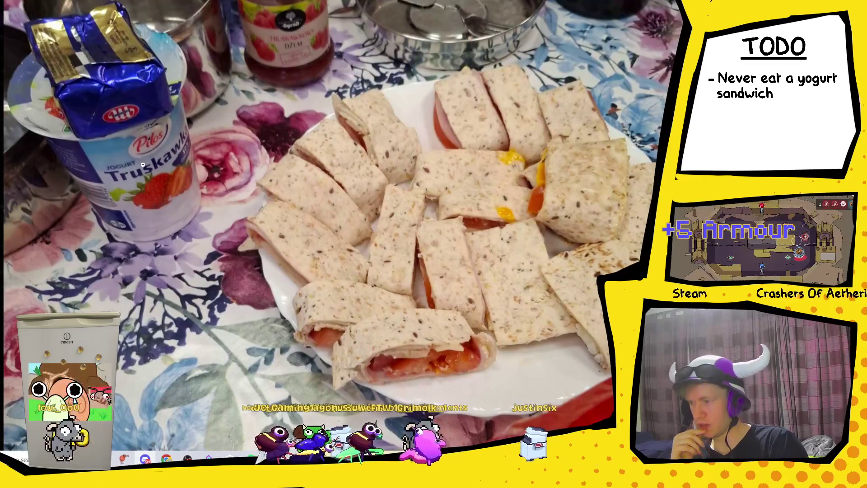
mouse_move(172, 457)
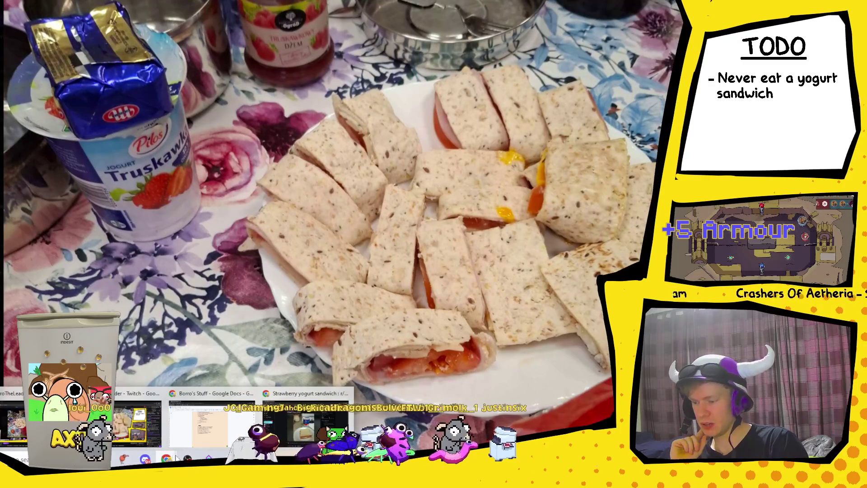
click(306, 429)
- Restore and minimize the Reddit post window, then close Discord's full-size photo viewer
mouse_move(535, 11)
mouse_down()
mouse_move(601, 47)
mouse_move(420, 31)
mouse_move(390, 17)
mouse_up()
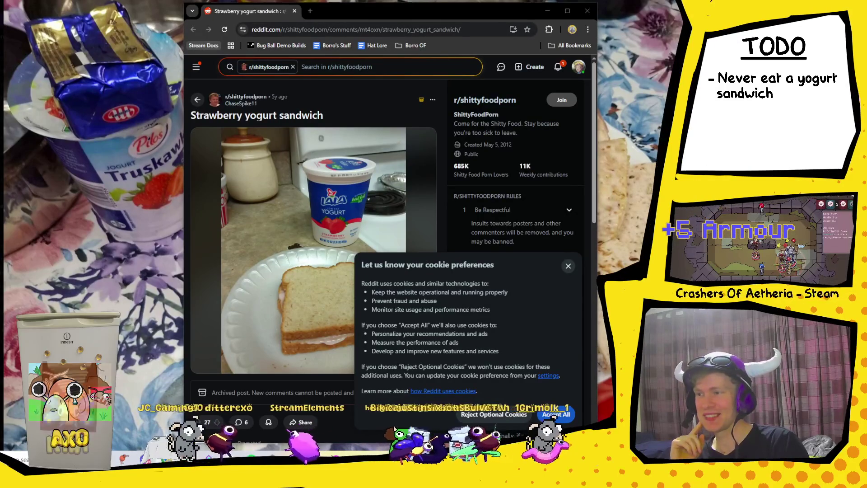
key(alt+Tab)
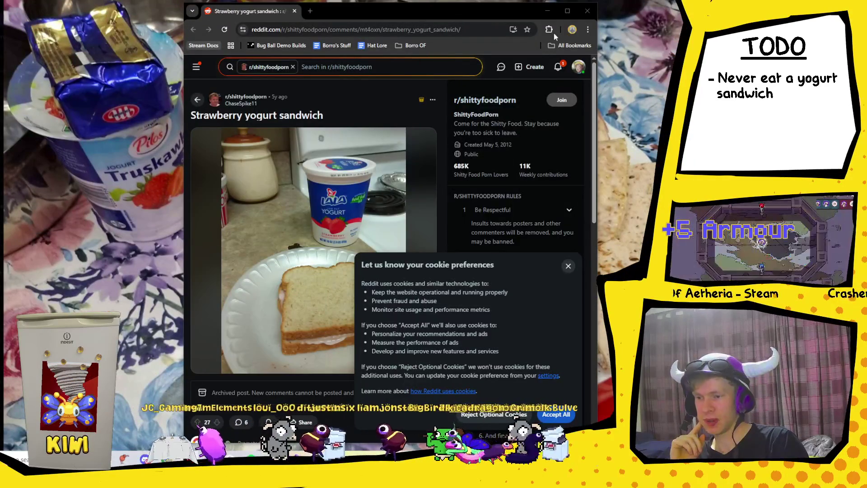
click(548, 11)
key(Escape)
scroll(420, 175, down, 10)
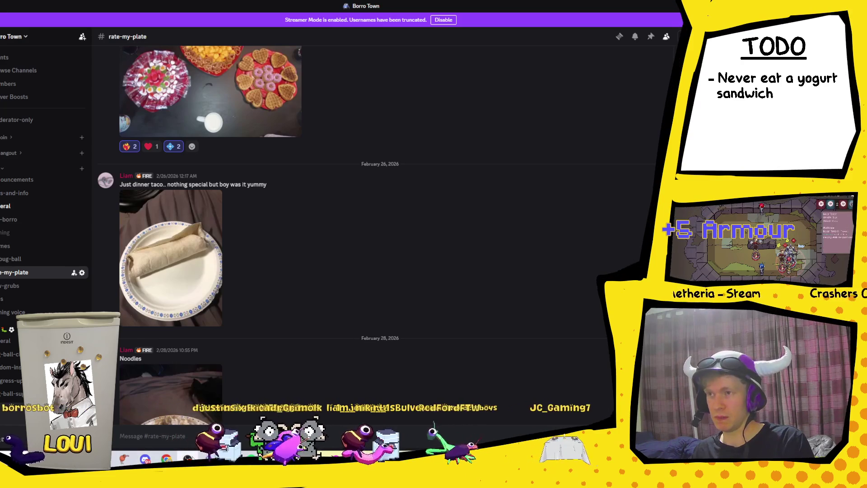
- Switch back to the Unity level, opening and then dismissing Krita's recent-files list
key(alt+Tab)
right_click(292, 458)
click(513, 390)
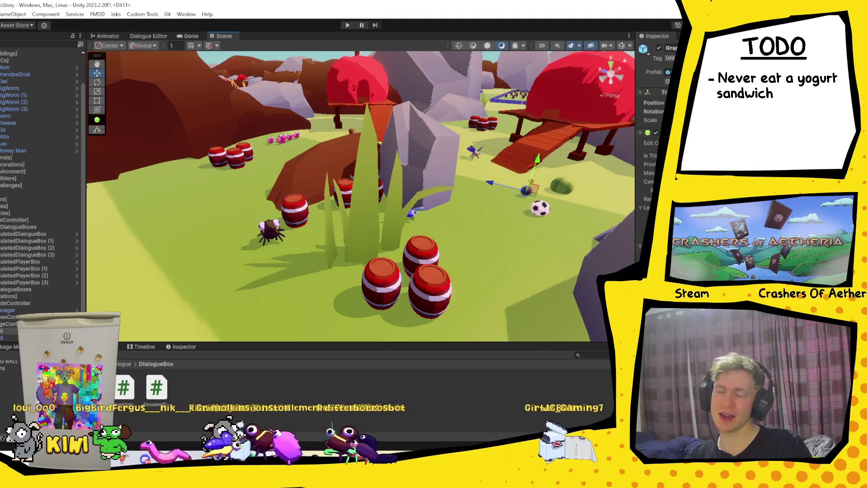
click(466, 227)
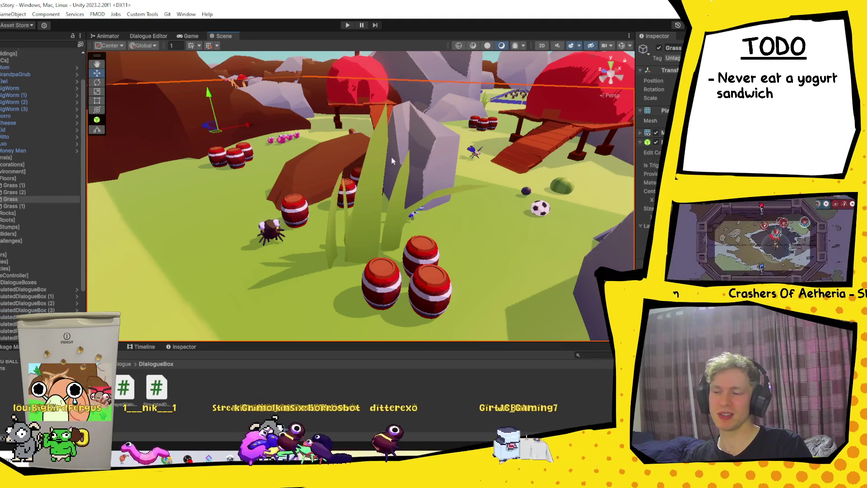
click(313, 58)
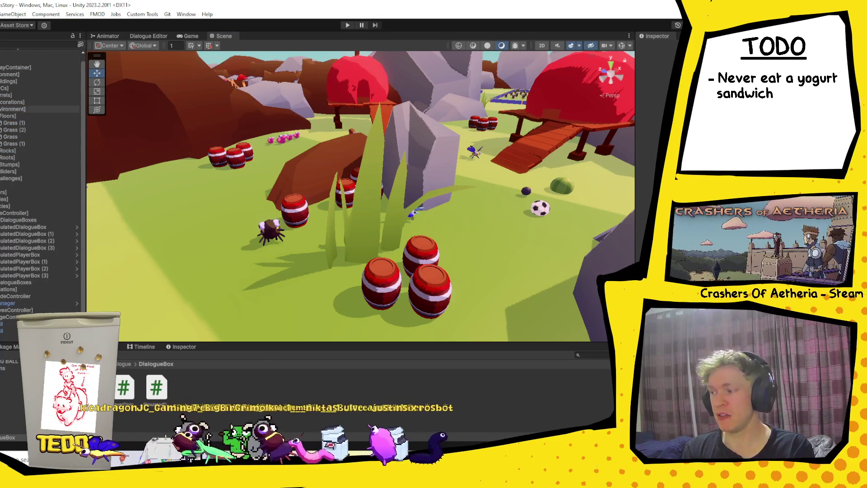
key(Left)
- Collapse the Environment and DialogueBoxes Hierarchy groups, deselect, then restore the Eurovision video window
key(Left)
key(Down)
key(Down)
key(Down)
key(Up)
key(Left)
key(Up)
key(Up)
key(Up)
key(Up)
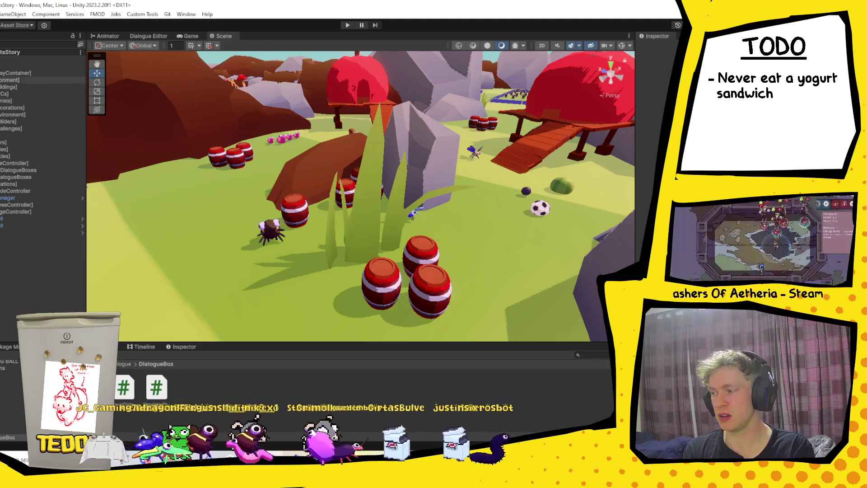
key(Left)
key(Down)
key(Down)
key(Up)
key(Left)
click(69, 156)
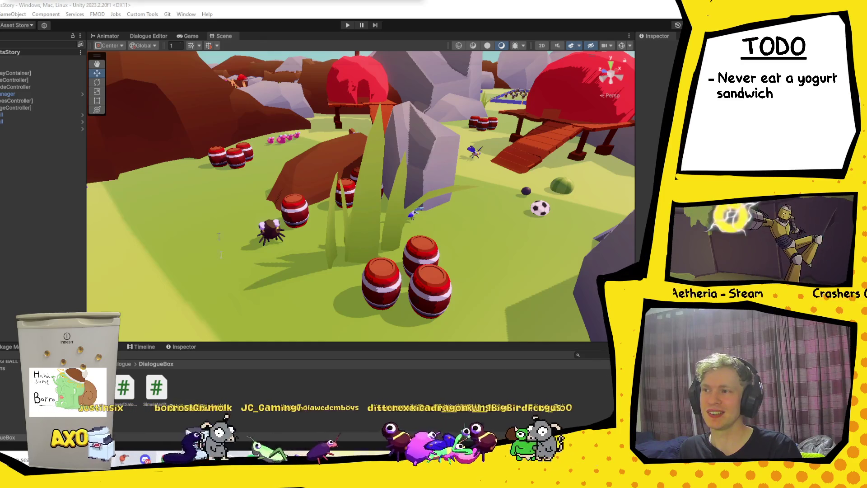
click(124, 459)
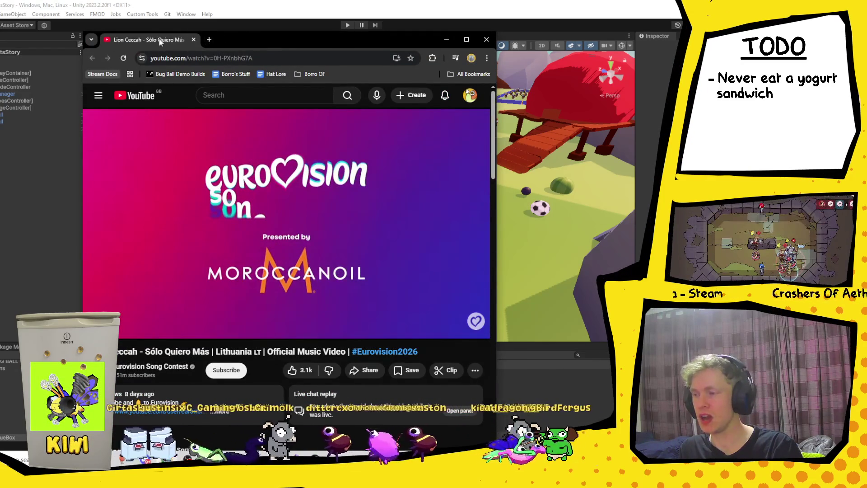
- Minimize the Eurovision video and bring up the Healthline aquagenic urticaria article
click(124, 458)
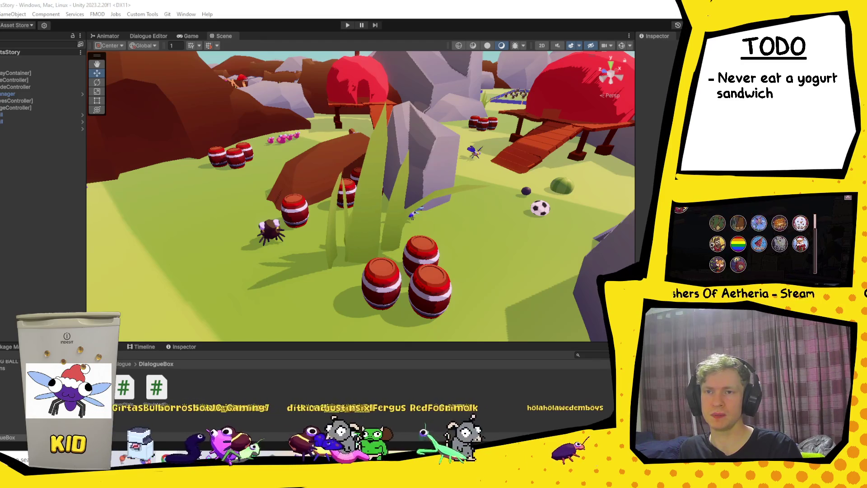
key(alt+Tab)
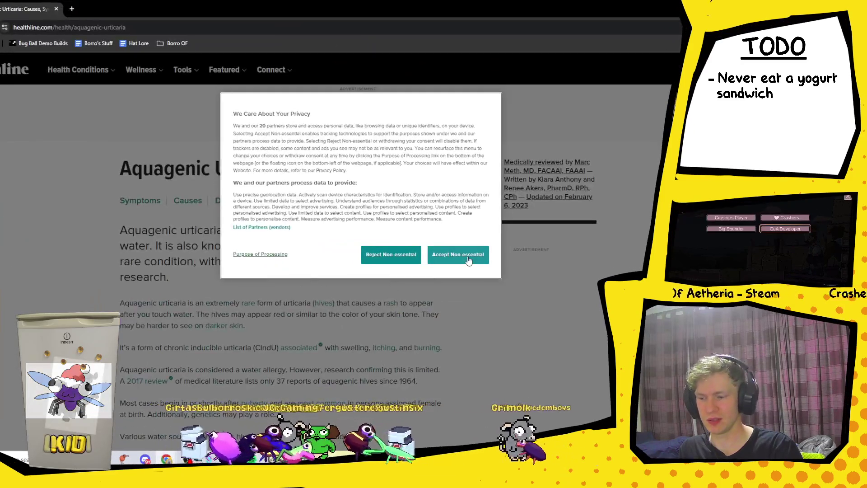
- Accept the privacy consent, close the newsletter popup, and briefly highlight the '37 reported cases' phrase
click(457, 254)
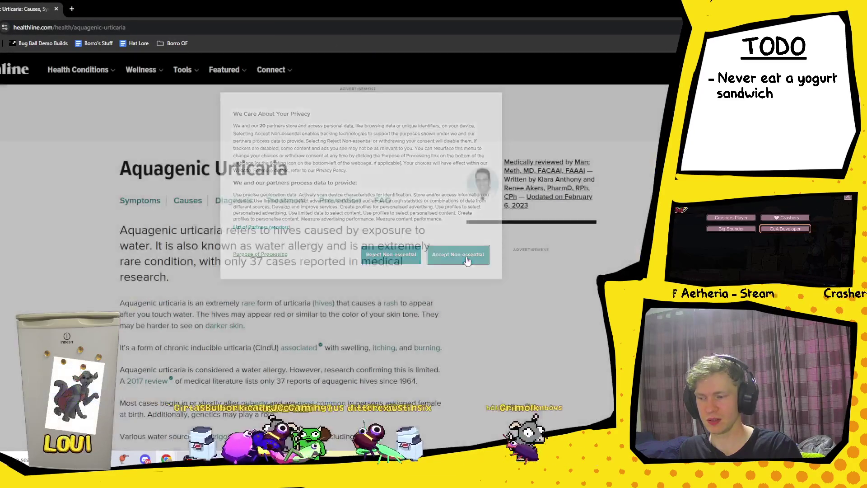
scroll(391, 294, down, 1)
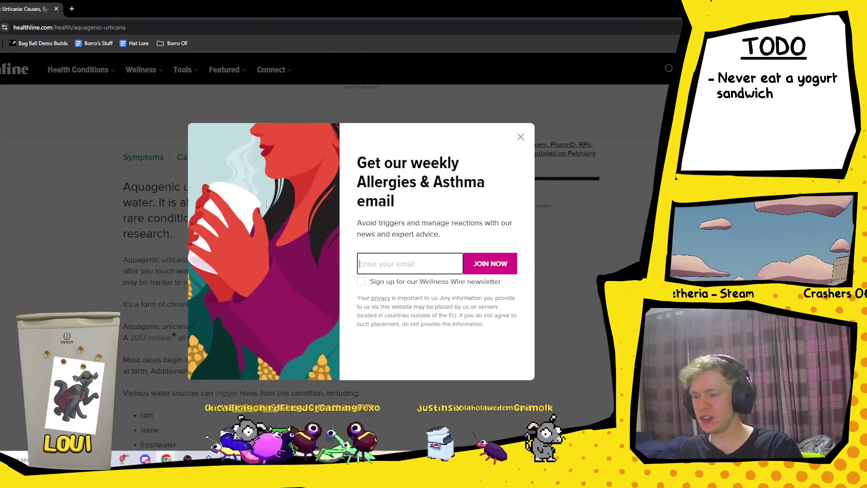
click(518, 140)
drag(249, 218, 368, 219)
click(482, 234)
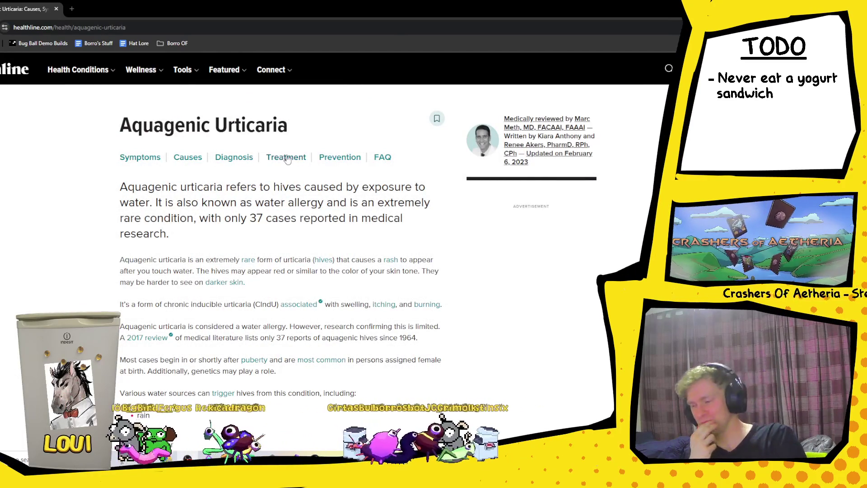
- Scroll to the water-source list and highlight rain, snow, freshwater, seawater, sweat and tears
scroll(429, 258, down, 1)
scroll(435, 253, down, 3)
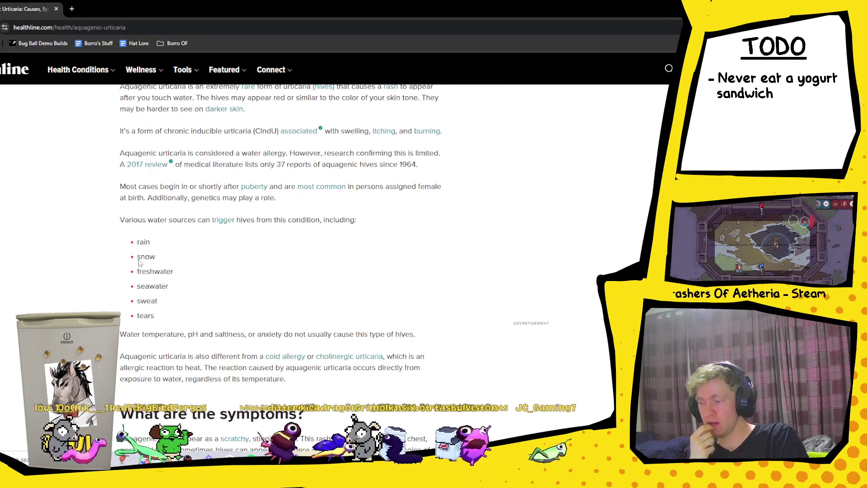
double_click(146, 256)
click(170, 267)
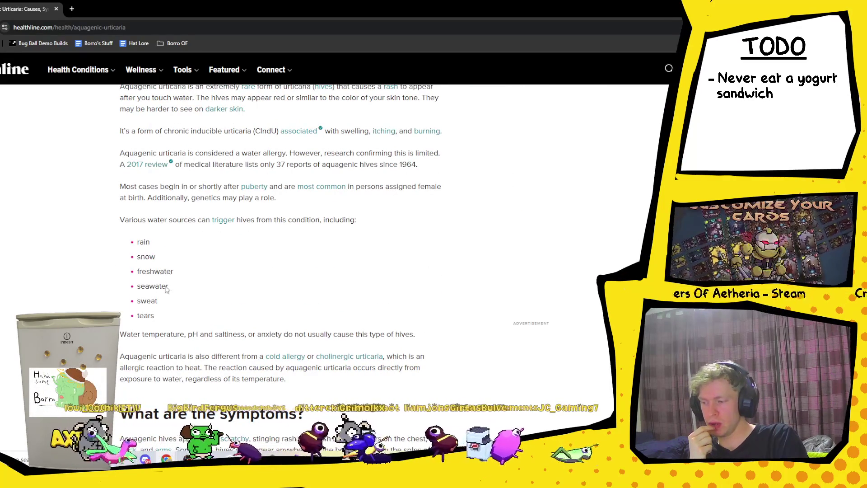
drag(137, 317, 157, 322)
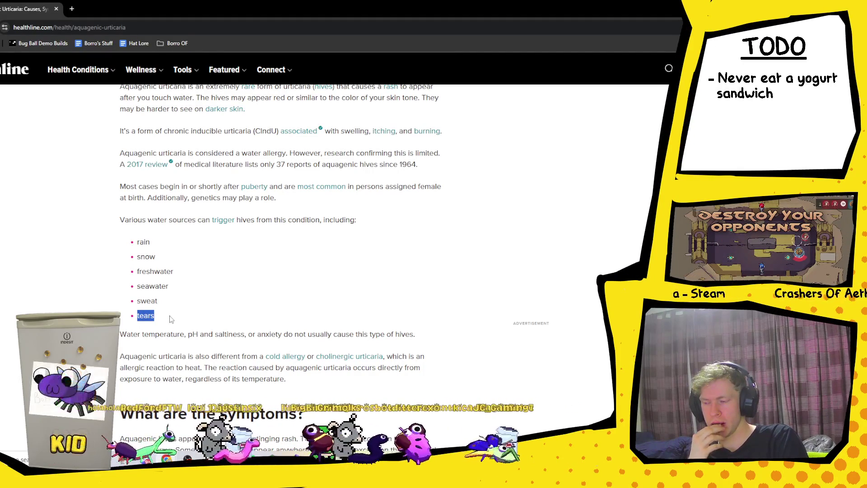
drag(137, 270, 188, 281)
click(189, 281)
double_click(189, 271)
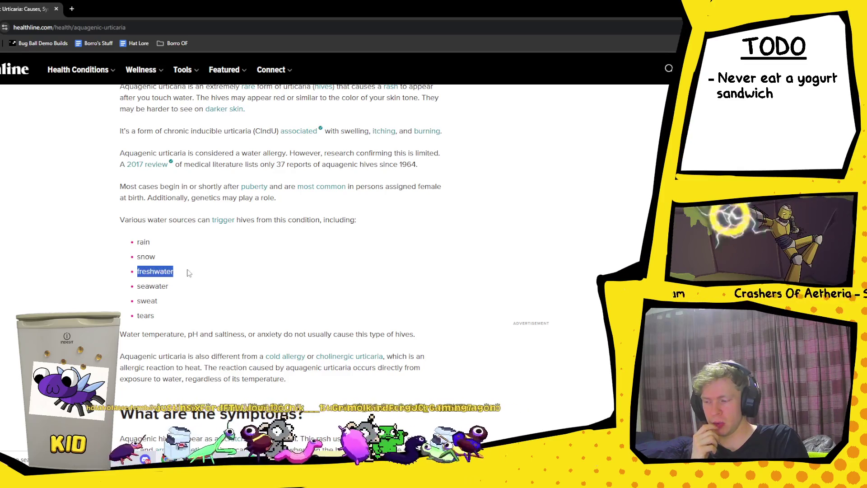
click(153, 301)
double_click(134, 303)
drag(137, 287, 174, 289)
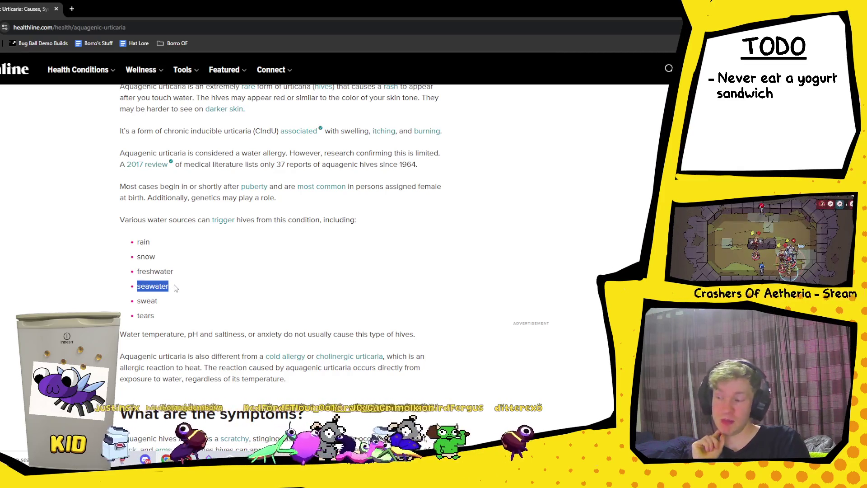
drag(137, 243, 157, 245)
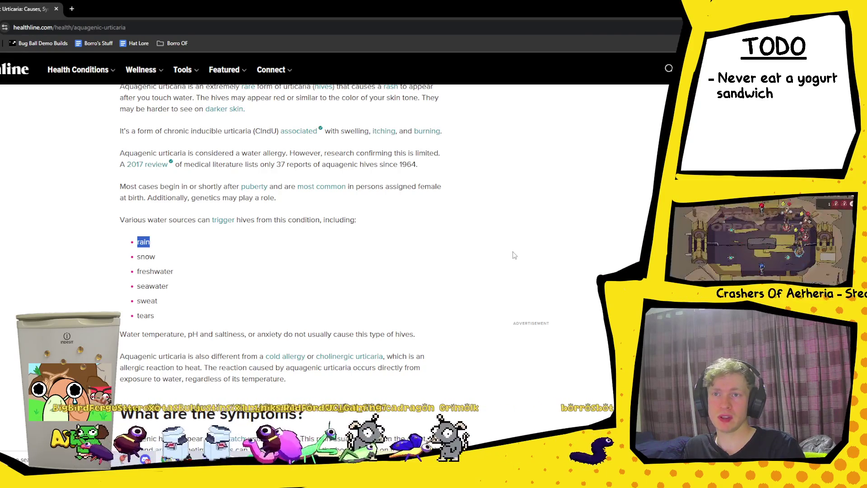
- Revisit the intro, re-highlighting the word snow and the figure 37
scroll(510, 247, up, 1)
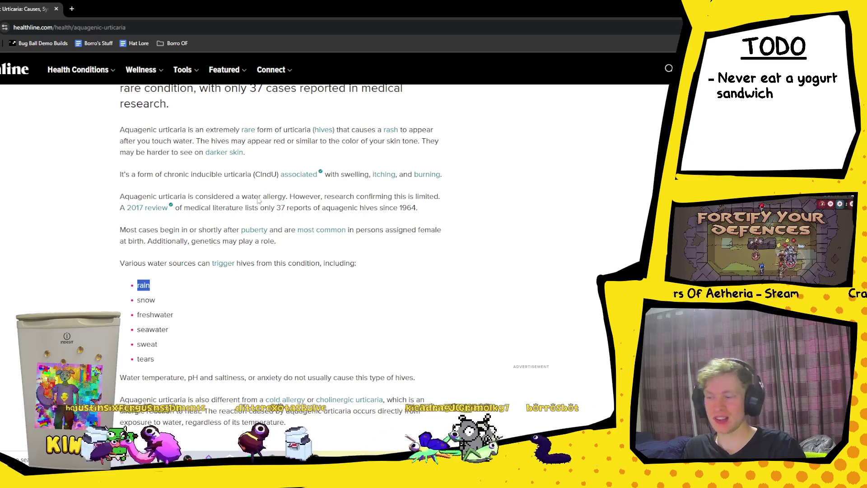
scroll(189, 242, down, 2)
click(157, 209)
double_click(146, 213)
click(235, 221)
scroll(235, 221, down, 4)
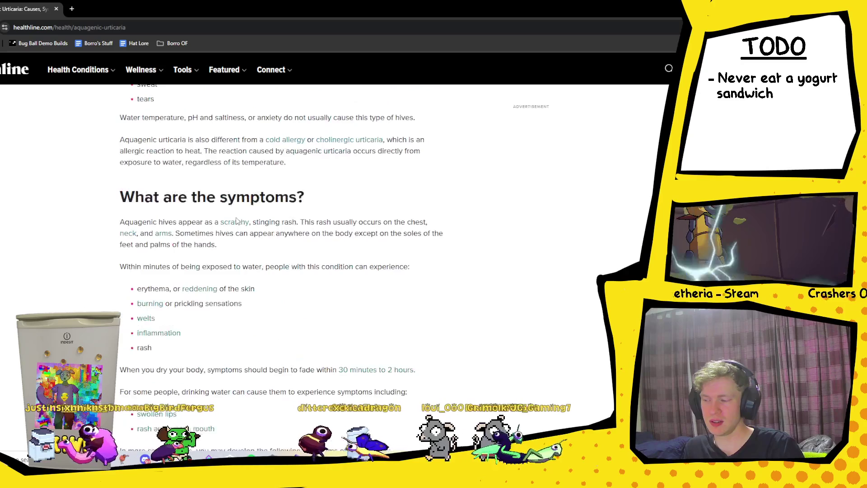
scroll(235, 224, up, 3)
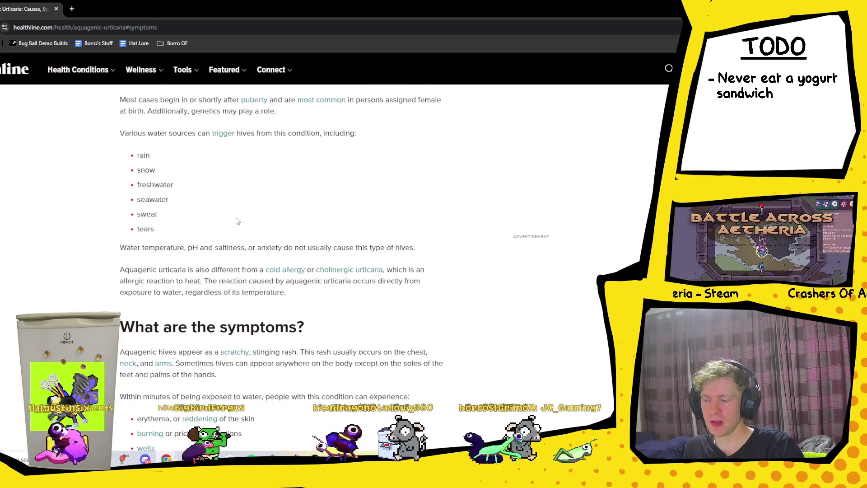
scroll(238, 221, up, 5)
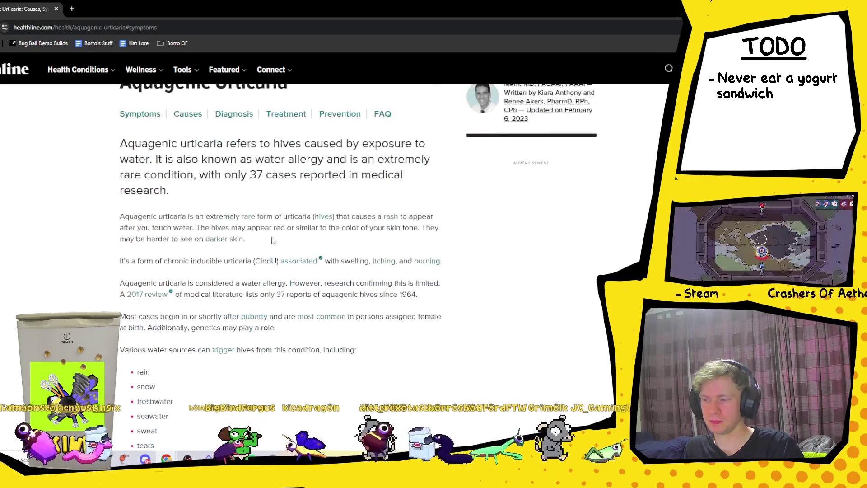
double_click(259, 176)
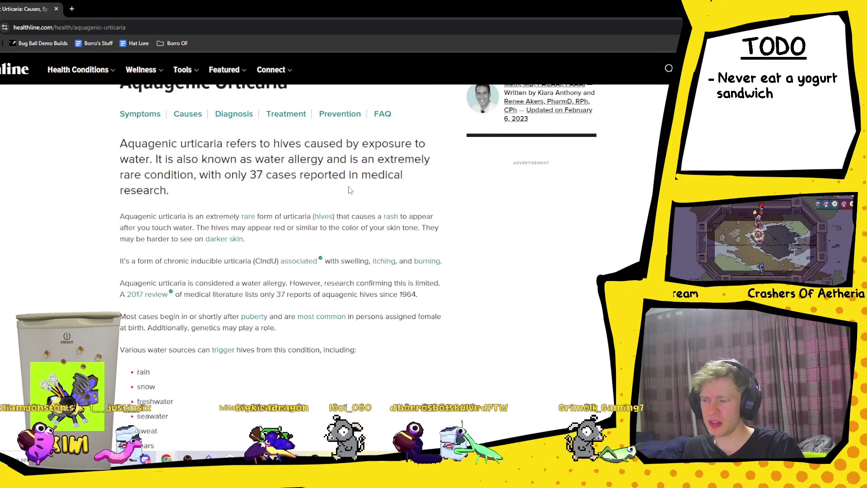
scroll(342, 190, up, 2)
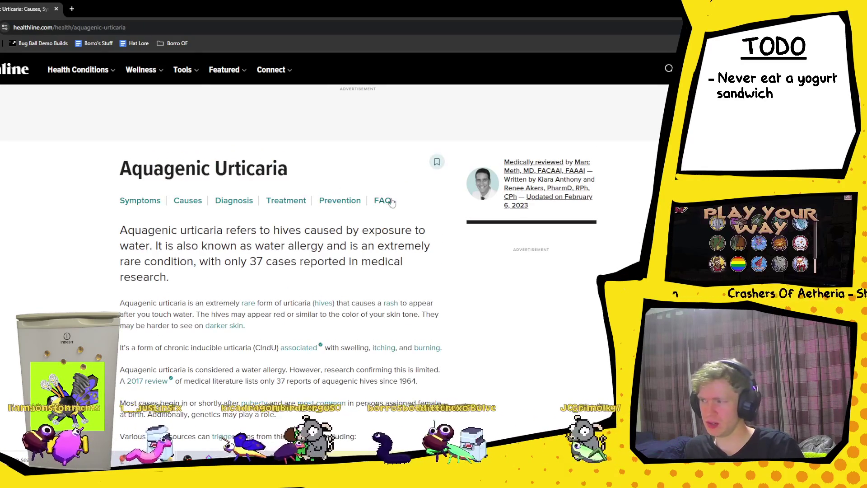
- Scroll into the symptoms section, highlighting the mouth-rash and severe anaphylaxis symptom text
scroll(356, 279, down, 9)
scroll(374, 244, down, 2)
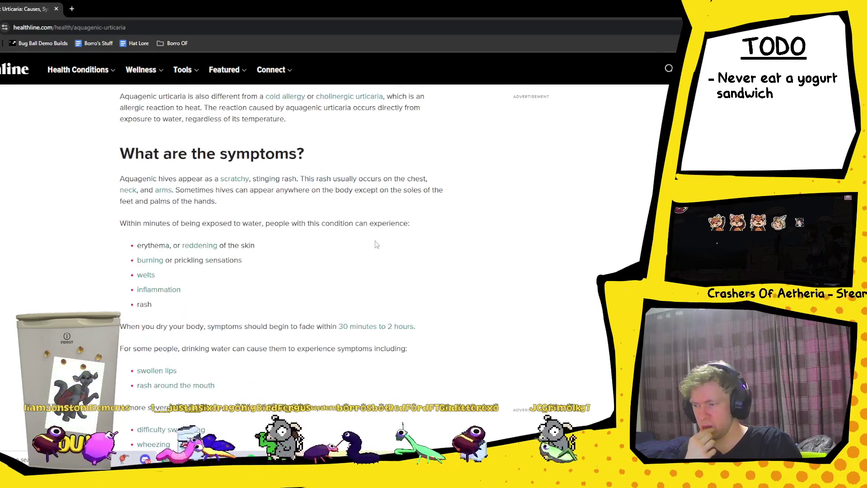
scroll(368, 254, down, 1)
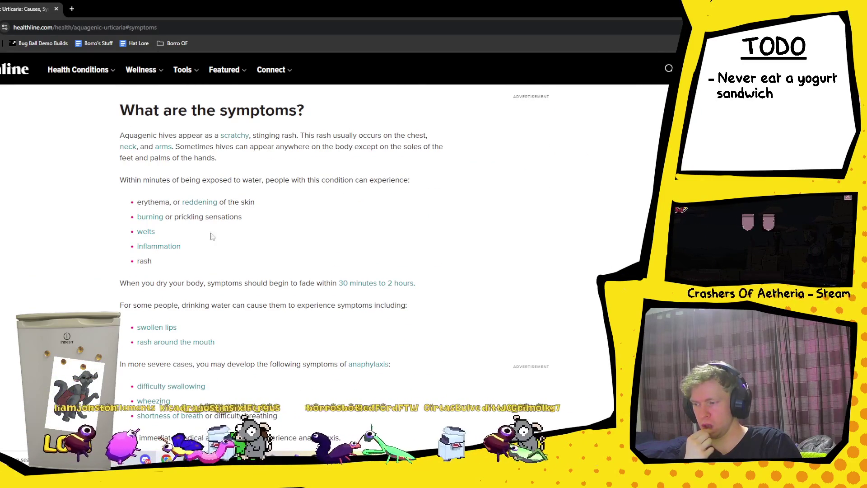
scroll(253, 272, down, 2)
mouse_move(206, 238)
mouse_down()
mouse_move(136, 241)
mouse_move(276, 255)
mouse_move(259, 268)
mouse_move(280, 271)
mouse_up()
click(280, 272)
scroll(304, 284, down, 2)
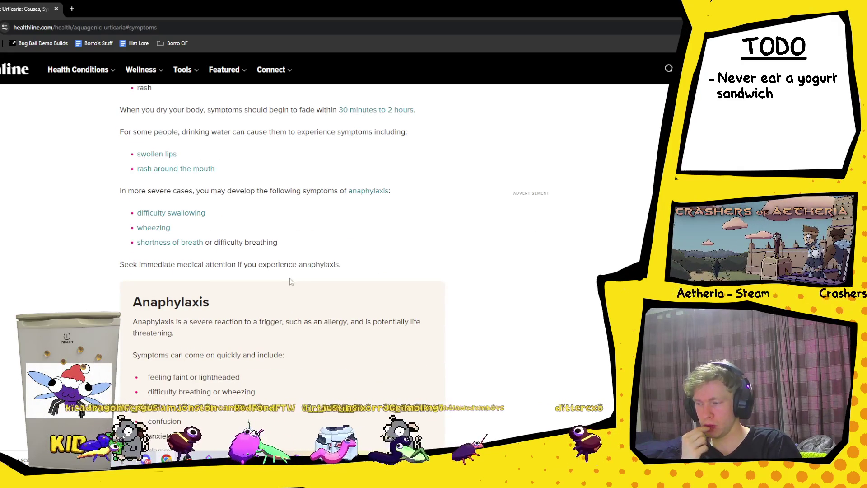
drag(116, 190, 412, 253)
click(461, 254)
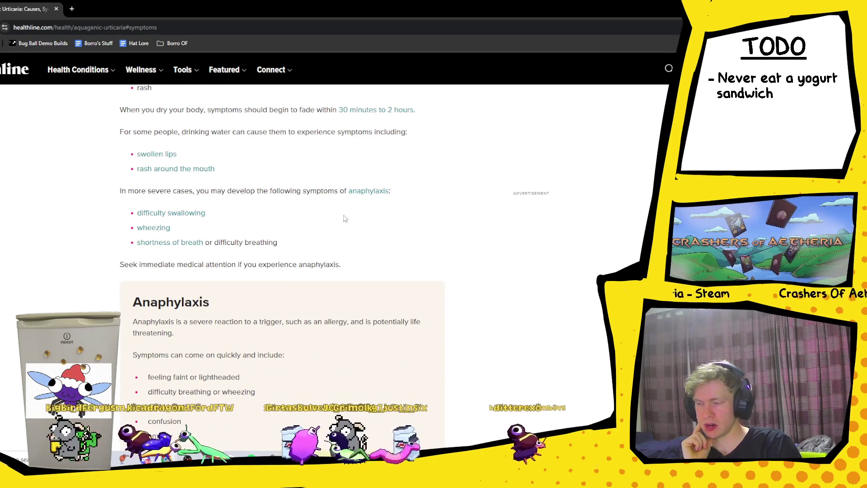
scroll(371, 253, down, 12)
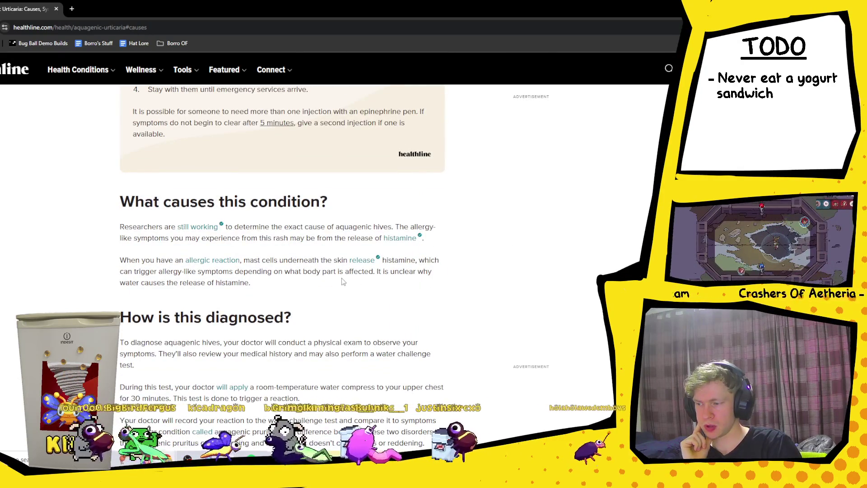
- Highlight the causes sentences and the histamine explanation
mouse_move(171, 228)
mouse_down()
mouse_move(218, 228)
mouse_move(264, 253)
mouse_up()
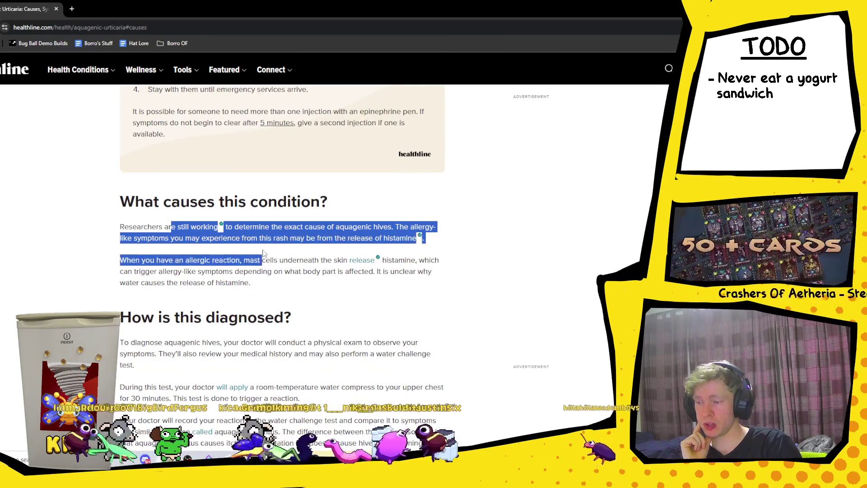
click(297, 248)
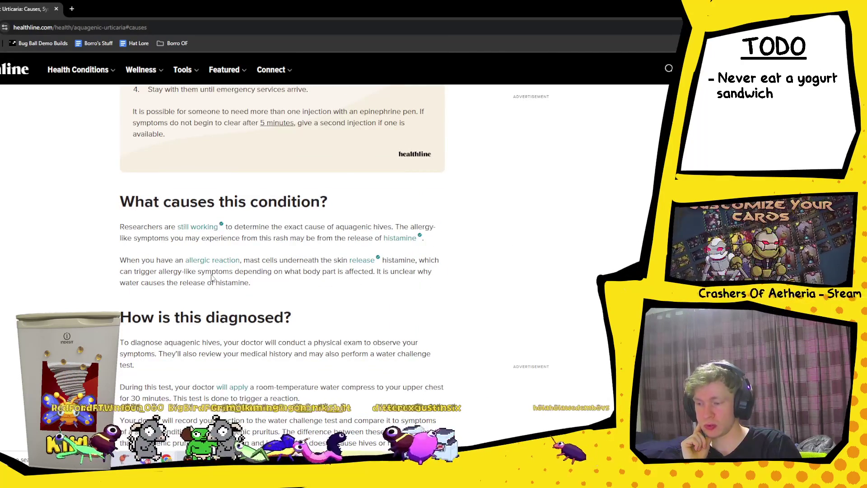
drag(179, 238, 326, 243)
click(370, 245)
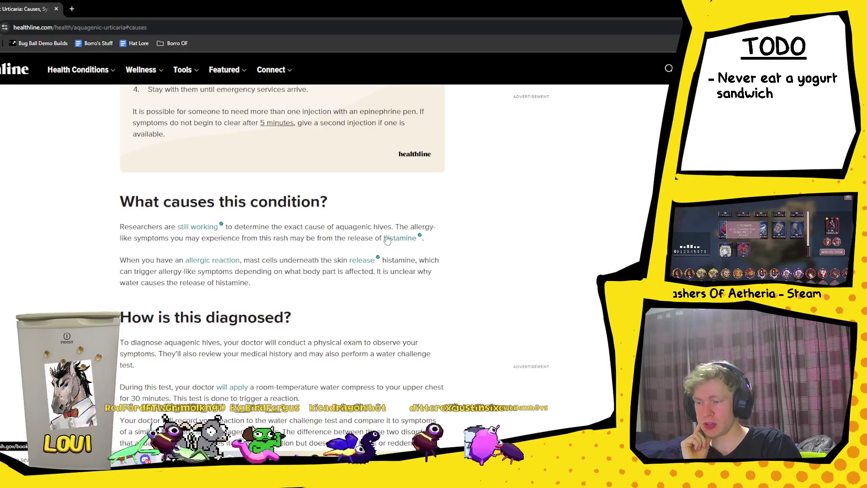
mouse_move(382, 243)
mouse_down()
mouse_move(420, 237)
mouse_move(409, 260)
mouse_move(432, 241)
mouse_move(404, 260)
mouse_move(451, 258)
mouse_up()
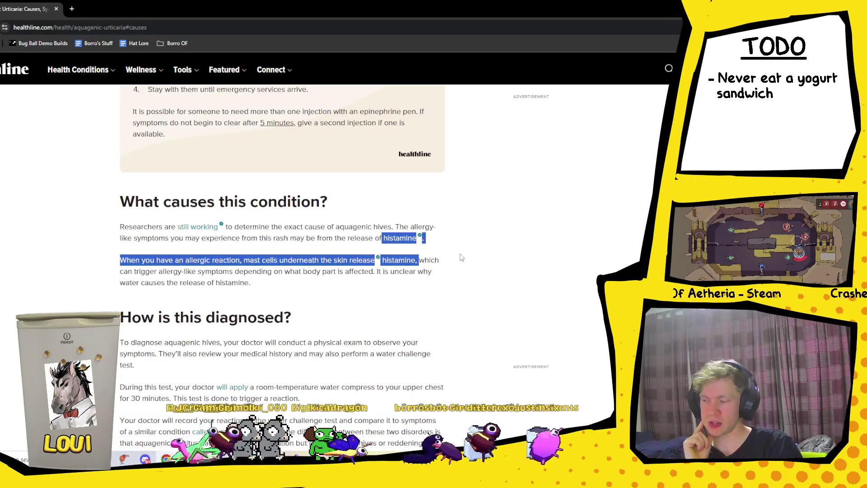
click(452, 257)
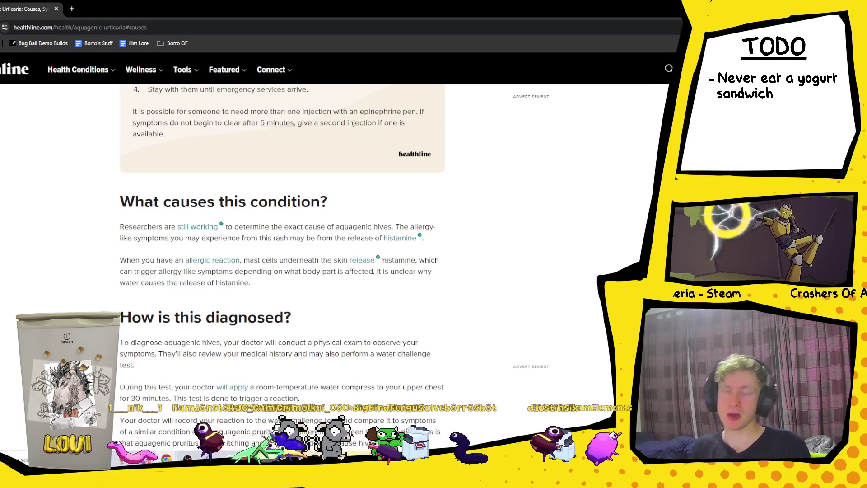
- Scroll down and highlight the sentence about recording the reaction
scroll(289, 257, down, 1)
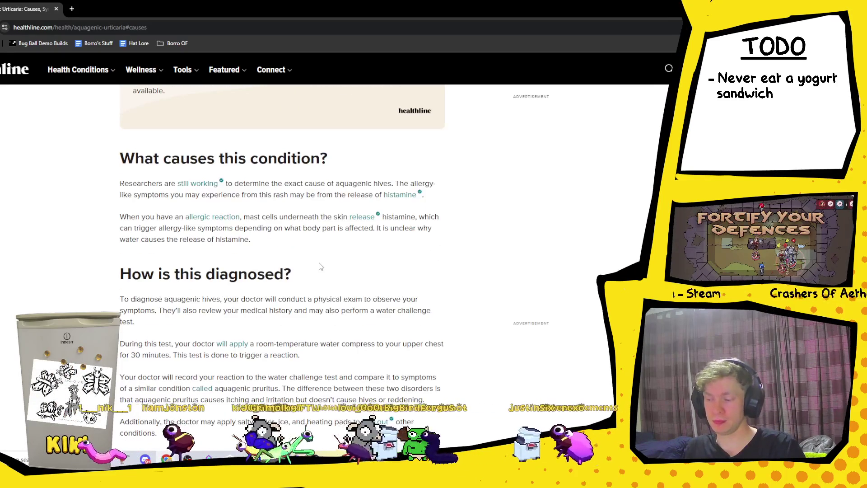
scroll(352, 280, down, 1)
scroll(336, 276, down, 1)
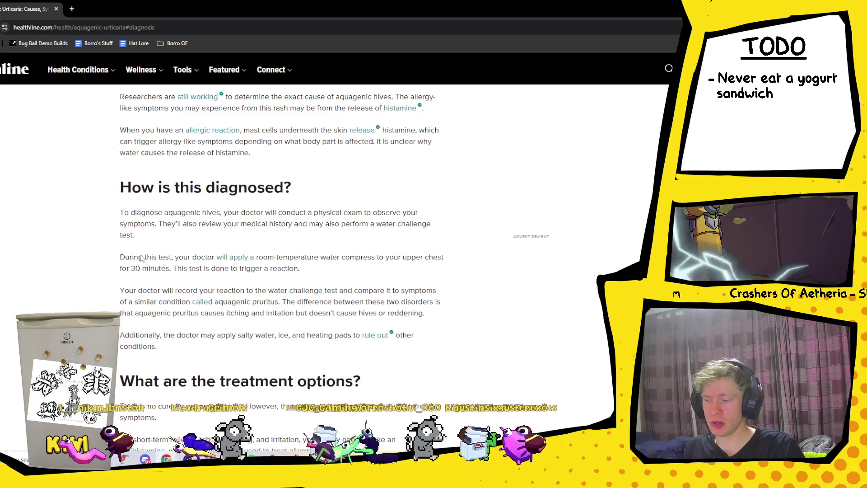
drag(135, 256, 269, 291)
drag(120, 291, 383, 278)
click(382, 277)
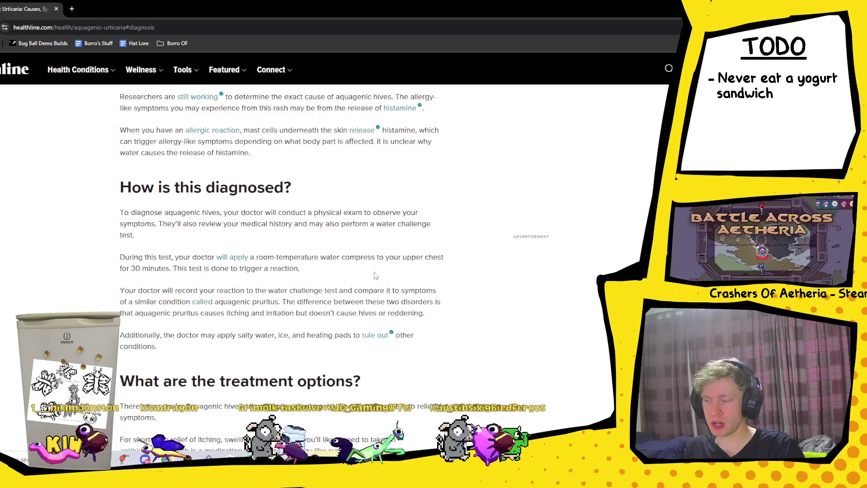
- Scroll to the treatment options, highlight the antihistamine passage, then switch back to Unity
scroll(375, 276, down, 2)
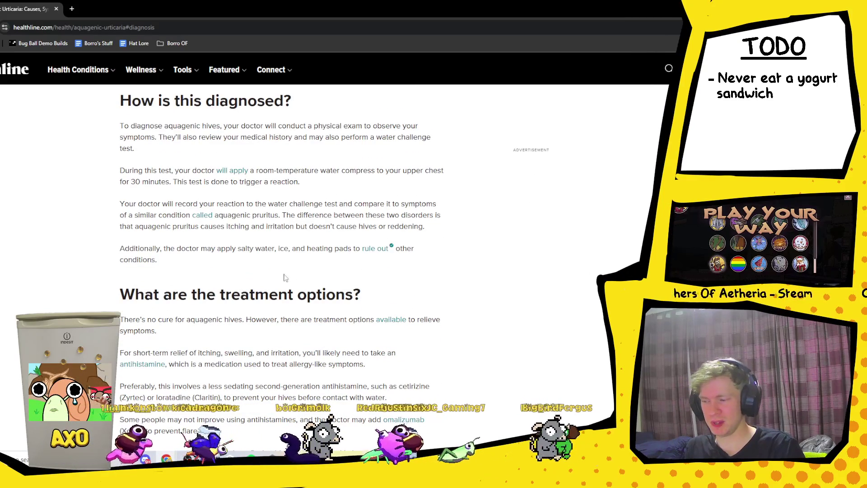
scroll(273, 280, down, 3)
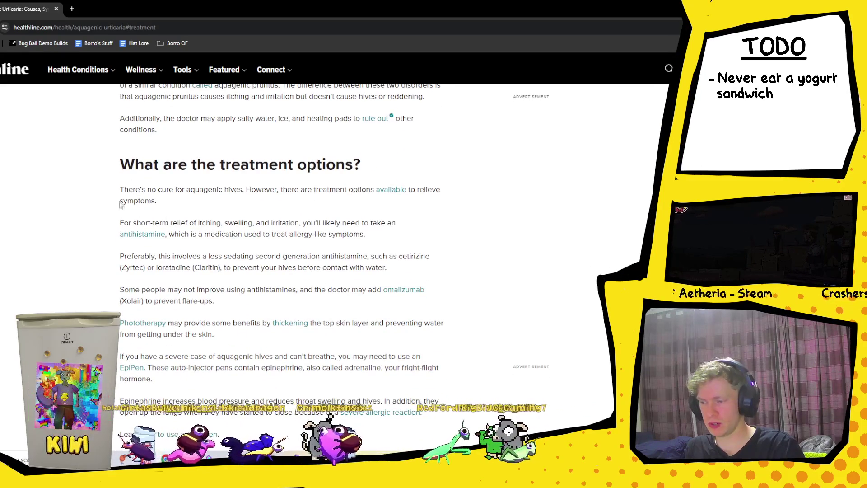
scroll(119, 222, down, 1)
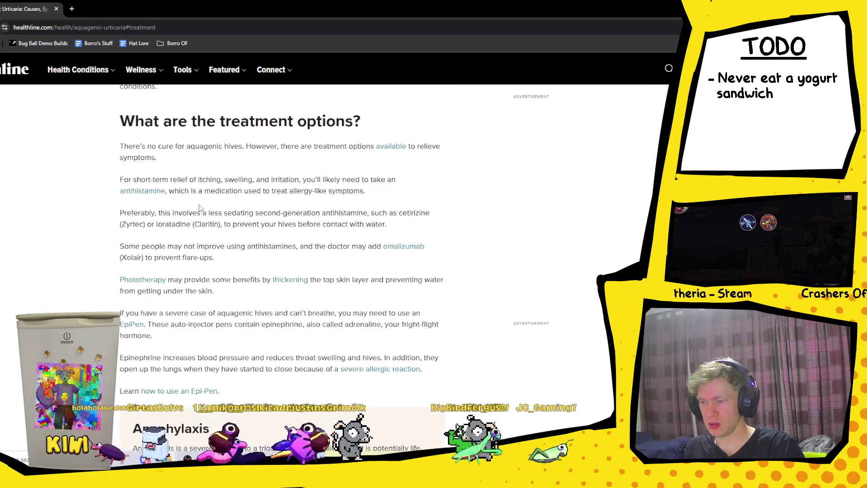
mouse_move(186, 211)
mouse_down()
mouse_move(167, 199)
mouse_move(99, 197)
mouse_up()
click(358, 213)
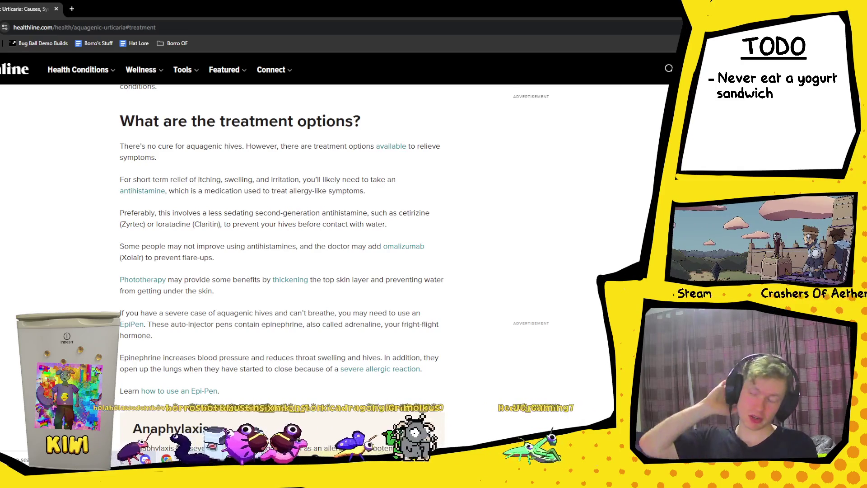
key(alt+Tab)
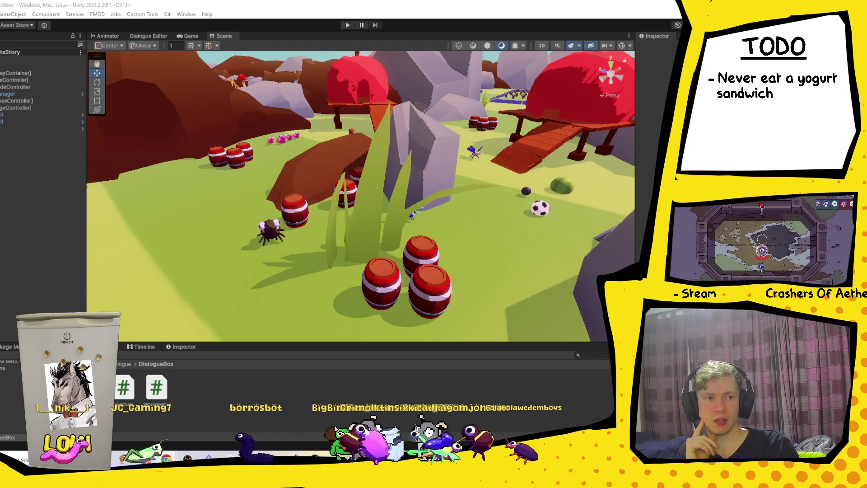
- Browse the 'spider man brand new day trailer' YouTube results, then bring the PMC table window forward
key(alt+Tab)
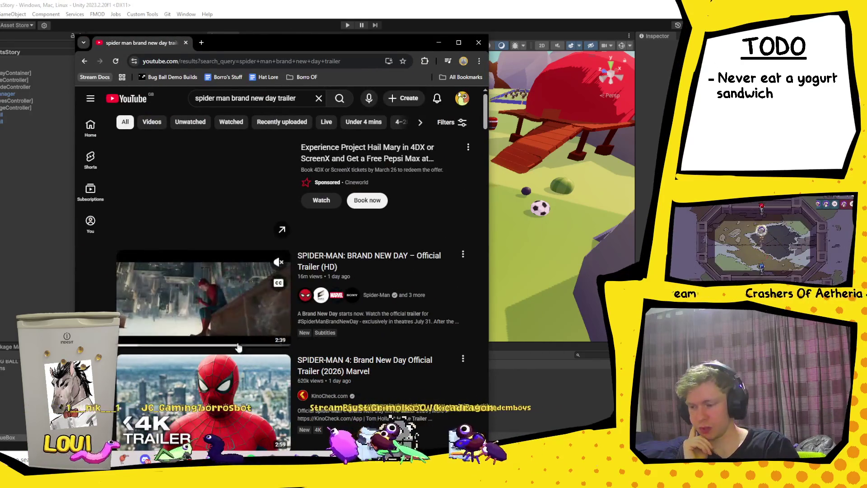
click(479, 43)
key(alt+Tab)
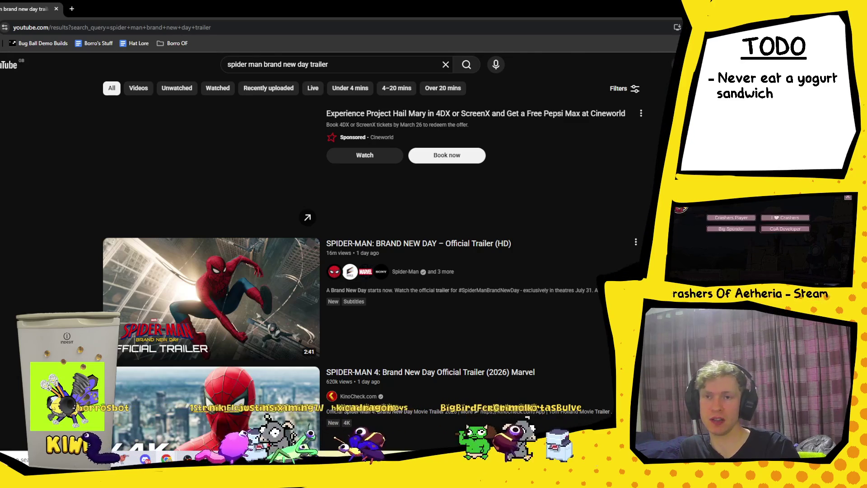
scroll(370, 222, down, 1)
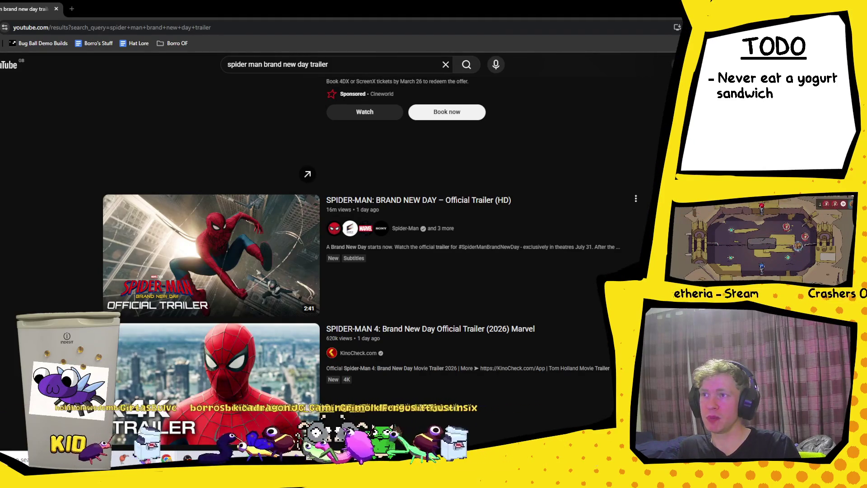
click(167, 458)
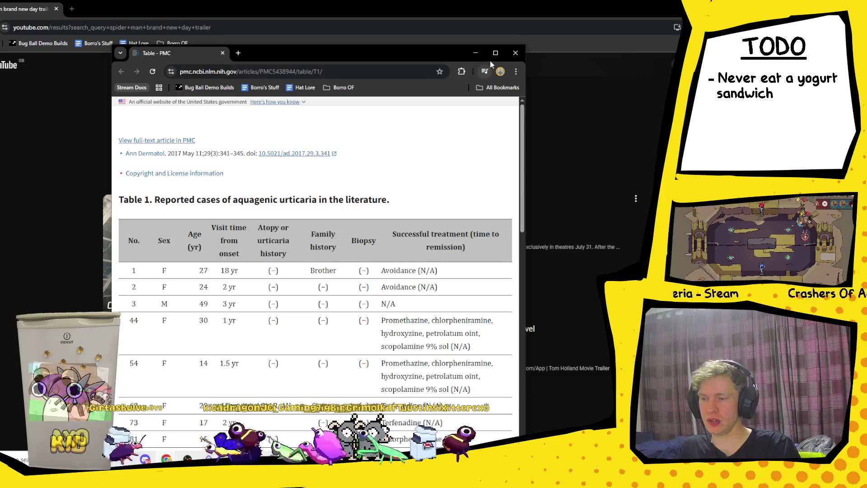
- Maximize the PMC page and read Table 1's first rows, including the 1 yr value
click(496, 53)
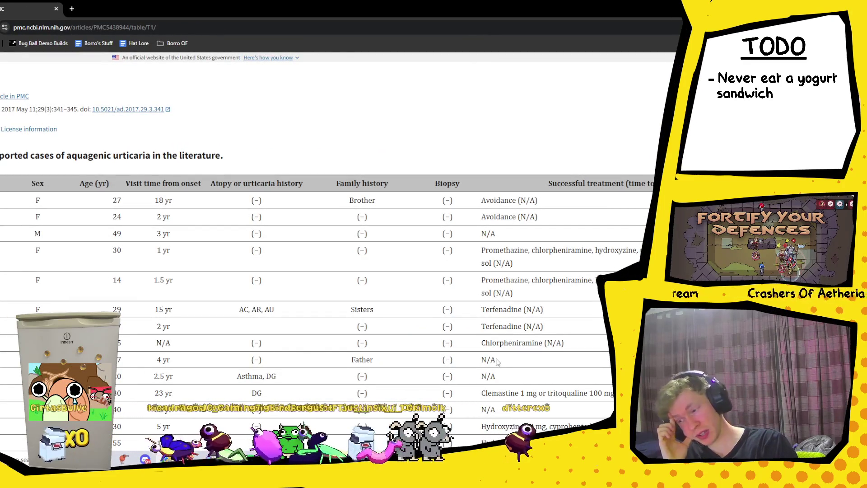
scroll(161, 301, down, 2)
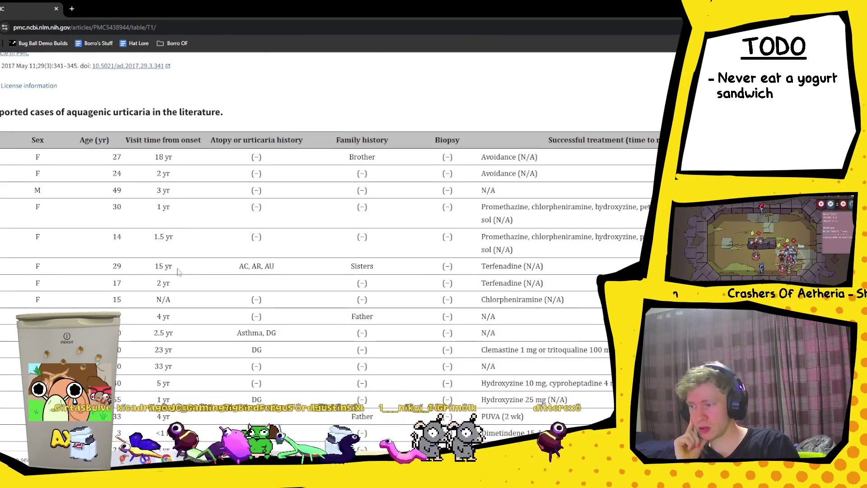
mouse_move(154, 157)
mouse_down()
mouse_move(178, 168)
mouse_move(183, 194)
mouse_up()
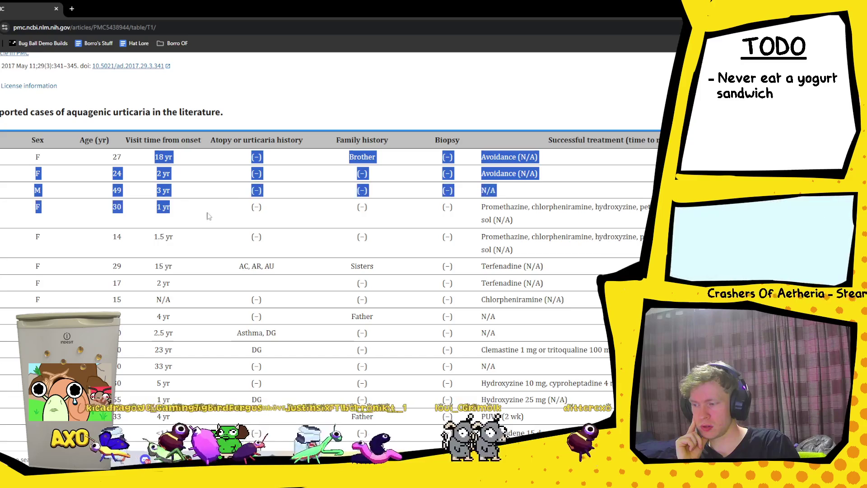
click(183, 215)
triple_click(183, 215)
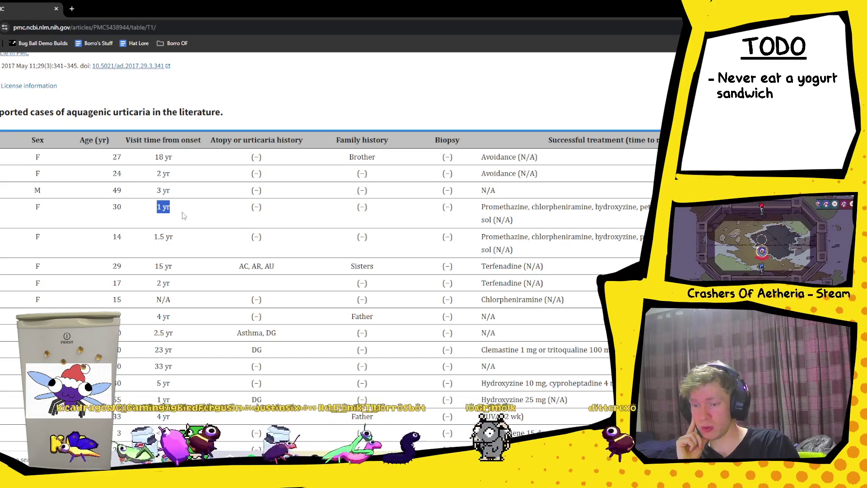
click(213, 221)
scroll(240, 228, down, 2)
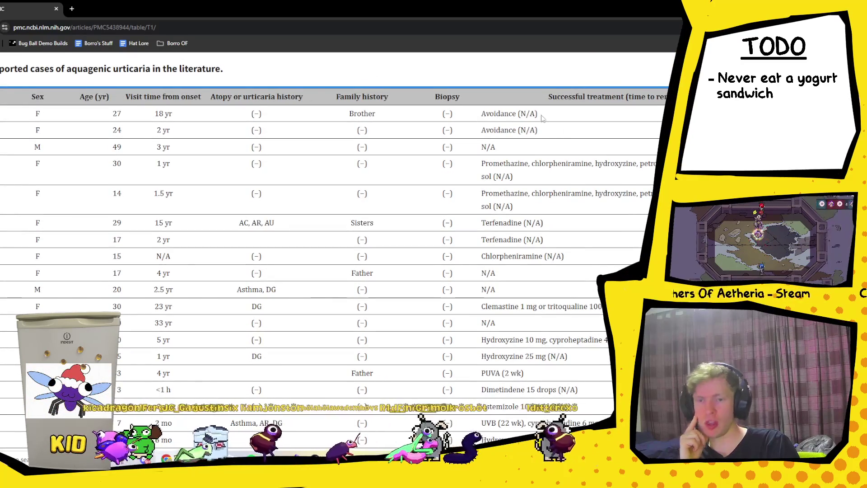
drag(540, 131, 501, 104)
click(501, 104)
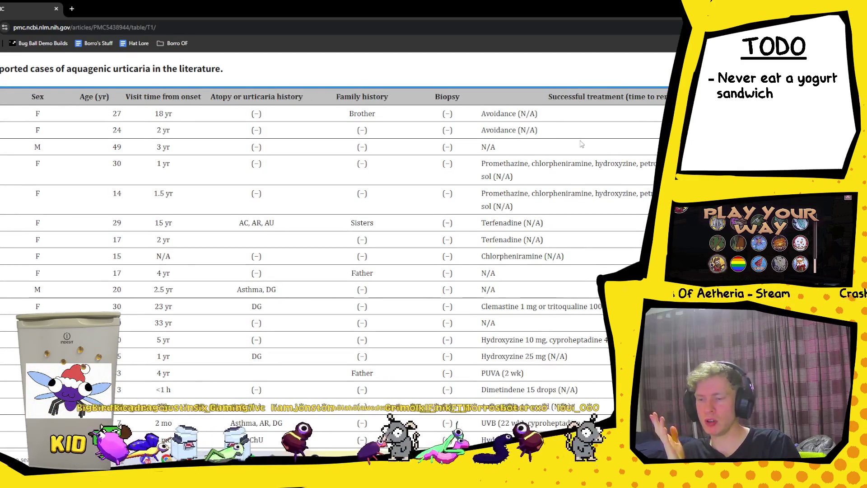
- Scroll down Table 1 to read the Fexofenadine and Cetirizine treatment rows
scroll(571, 145, down, 2)
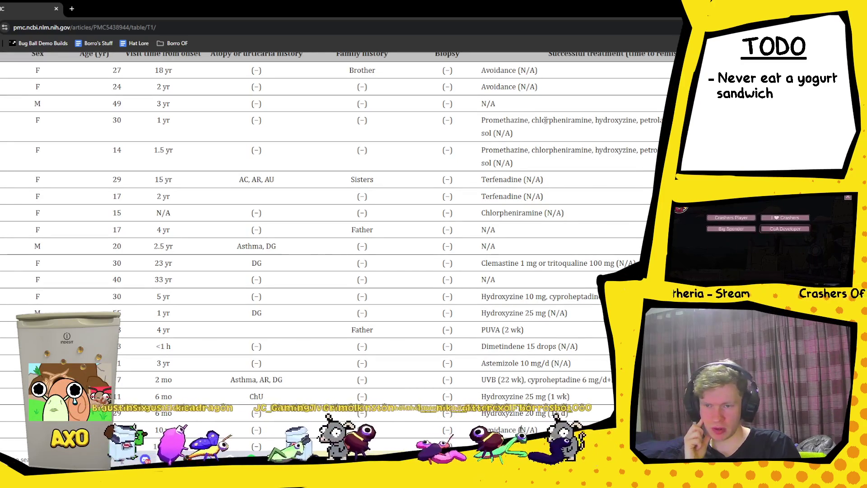
scroll(485, 123, down, 1)
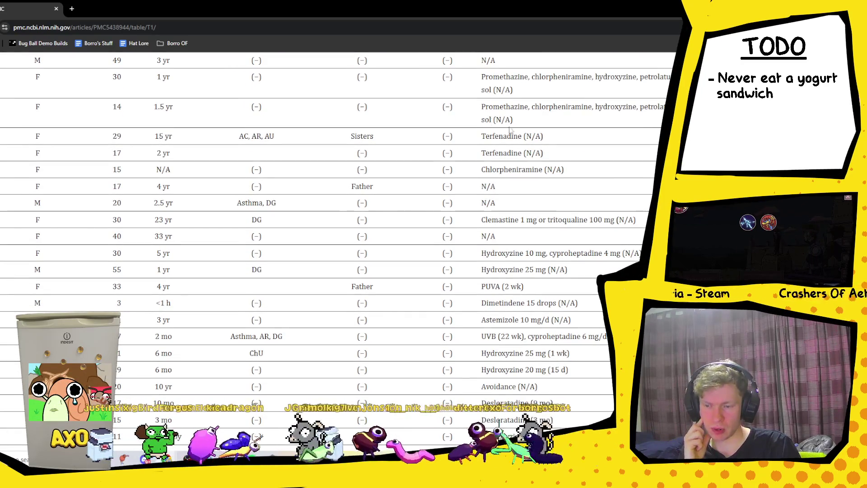
scroll(547, 143, down, 1)
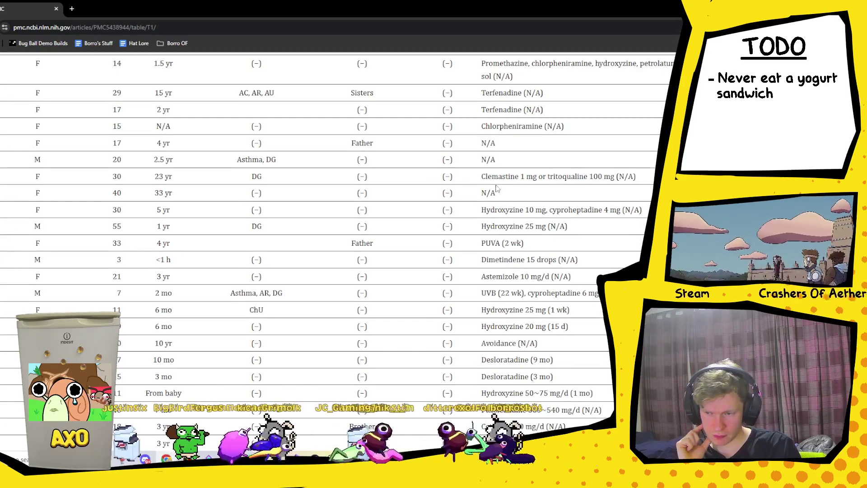
scroll(486, 180, down, 1)
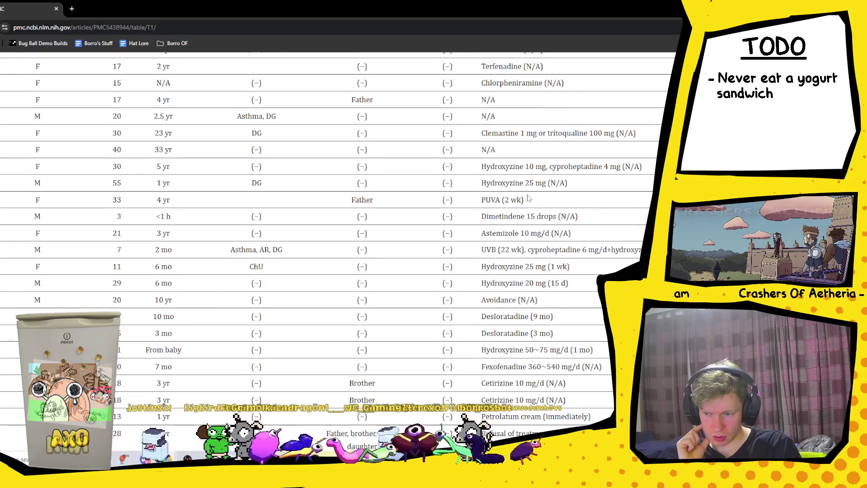
scroll(527, 199, down, 1)
scroll(505, 219, down, 1)
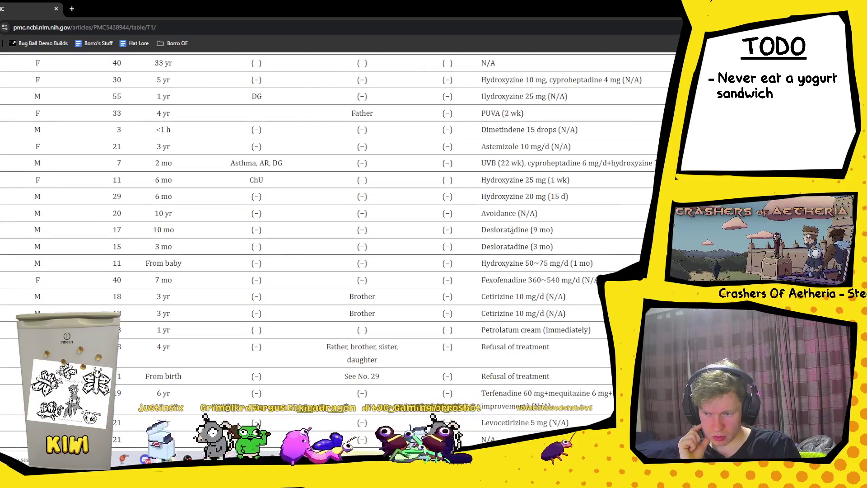
scroll(510, 228, down, 1)
scroll(512, 232, down, 1)
drag(481, 210, 587, 228)
mouse_move(465, 190)
mouse_down()
mouse_move(605, 195)
mouse_move(620, 232)
mouse_up()
scroll(620, 232, down, 1)
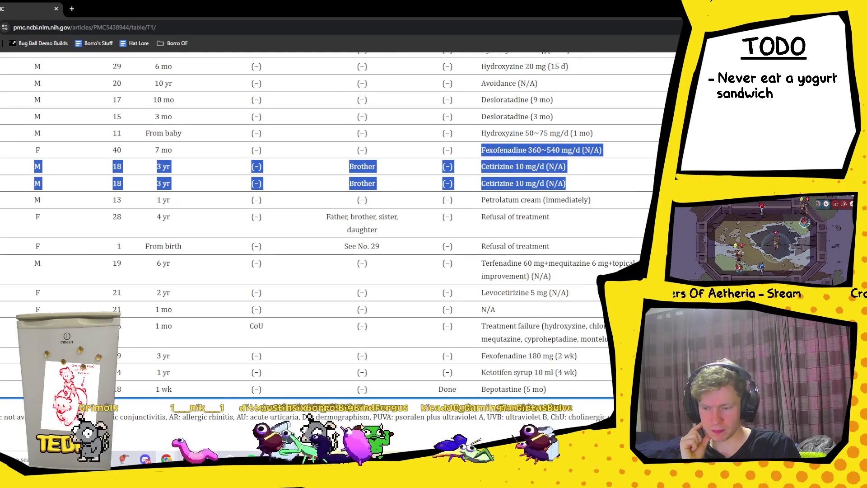
click(483, 354)
triple_click(483, 355)
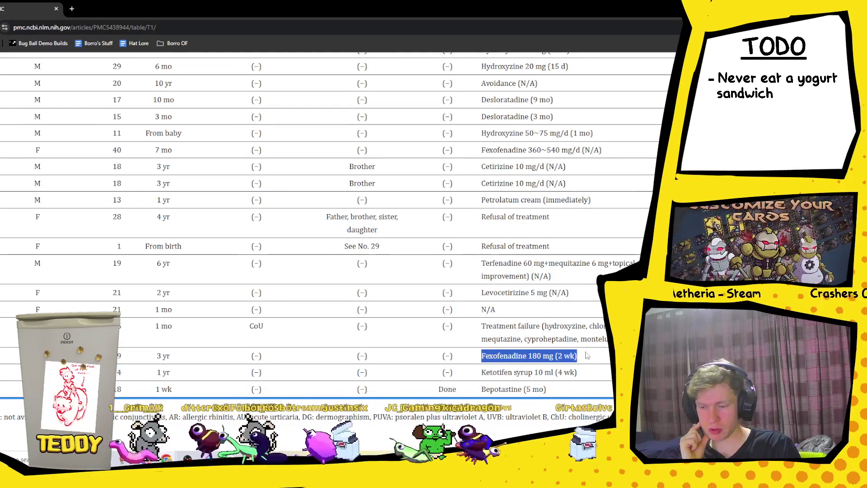
- Check the Fexofenadine 180 mg (2 wk) entry, then scroll back up toward the table header
scroll(579, 356, down, 1)
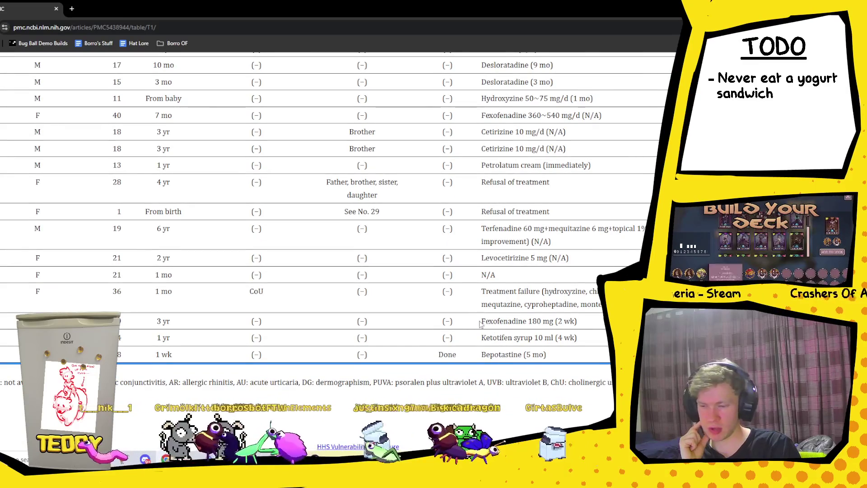
drag(481, 321, 564, 321)
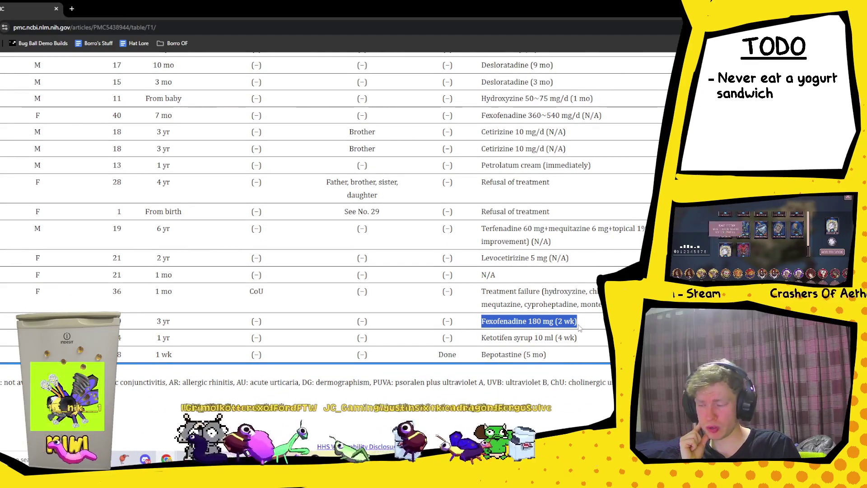
click(606, 331)
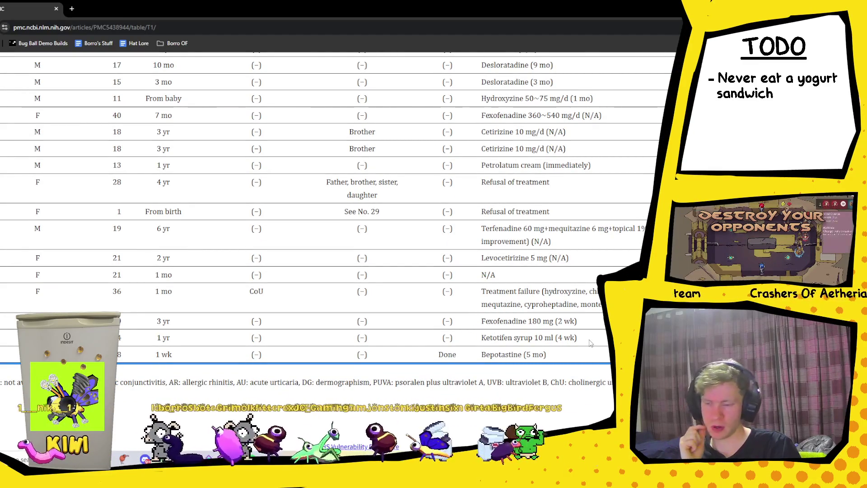
scroll(587, 316, up, 15)
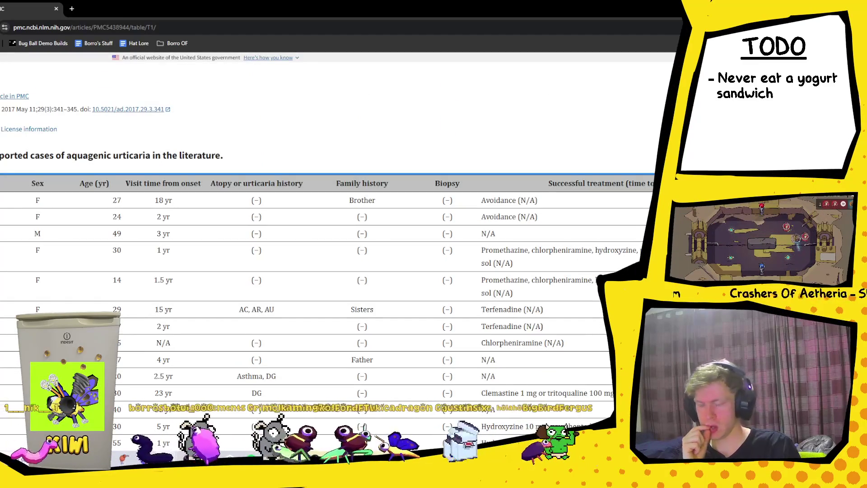
key(alt+Left)
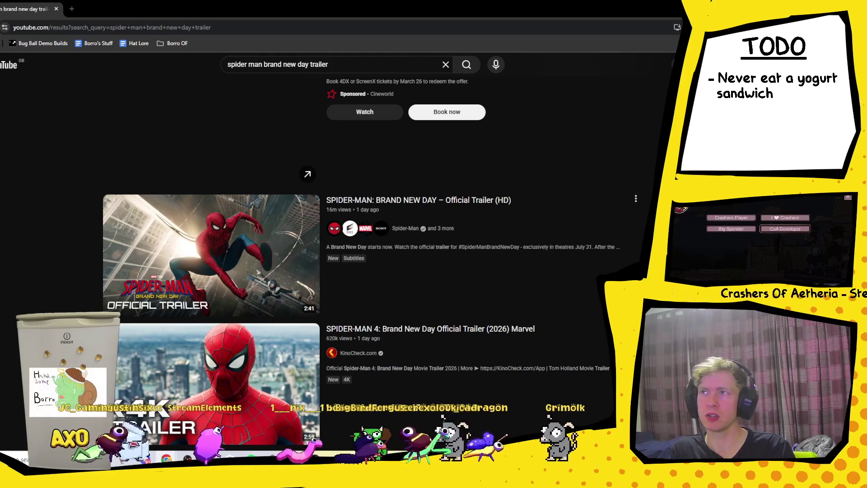
- Play the top result, 'SPIDER-MAN: BRAND NEW DAY – Official Trailer (HD)'
mouse_move(472, 269)
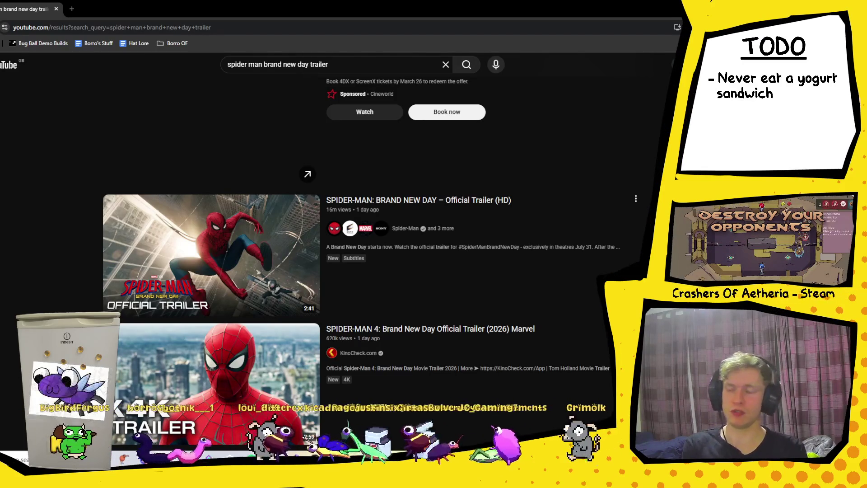
click(217, 257)
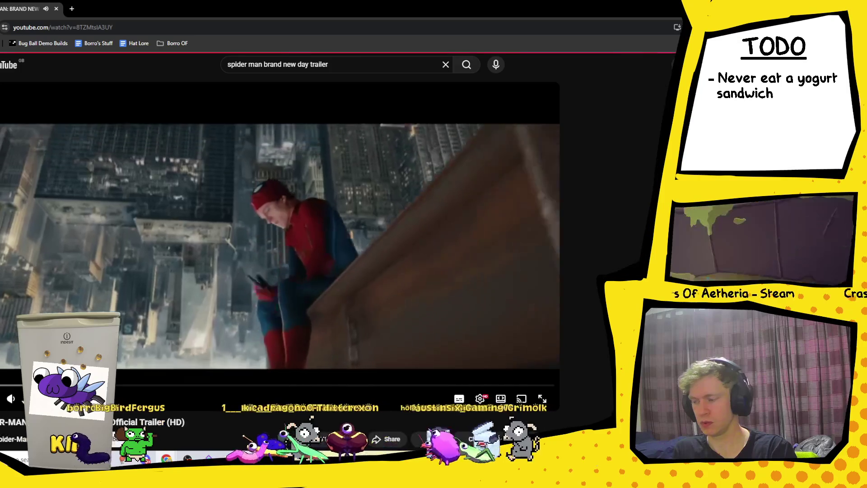
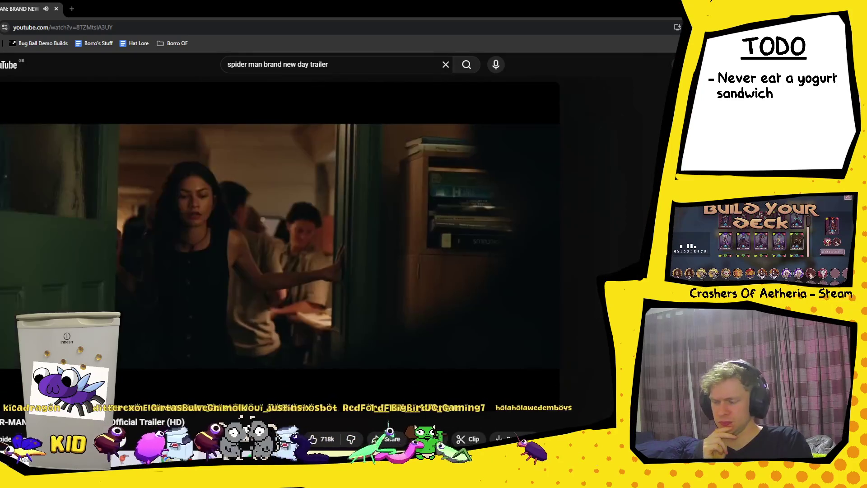
- Switch from the Spider-Man trailer back to the Unity editor
key(alt+Tab)
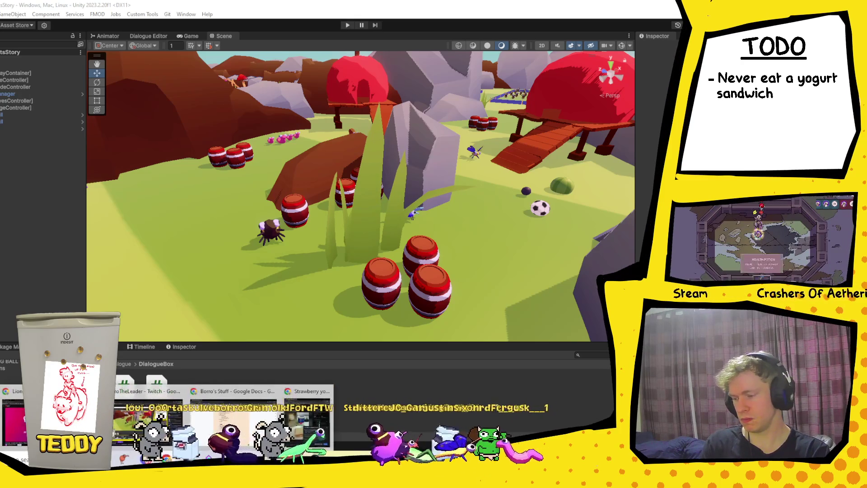
- Dismiss Reddit's cookie prompt, close the yogurt sandwich post, and return to the image search
click(310, 437)
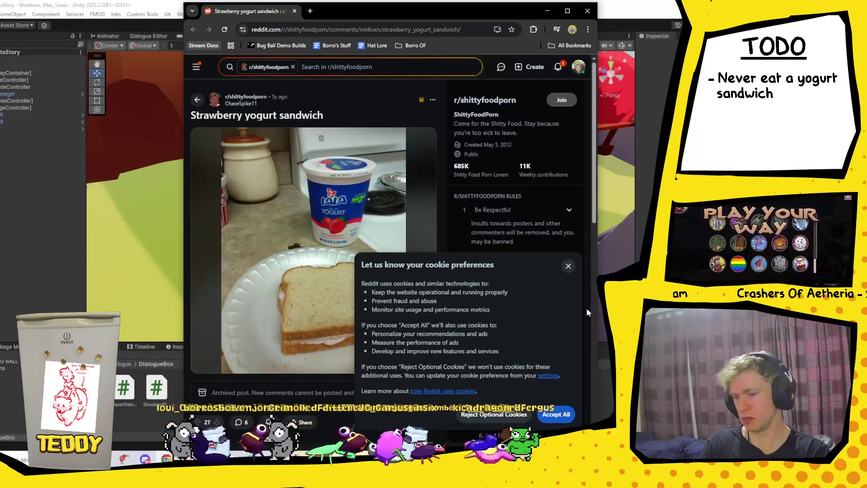
click(568, 266)
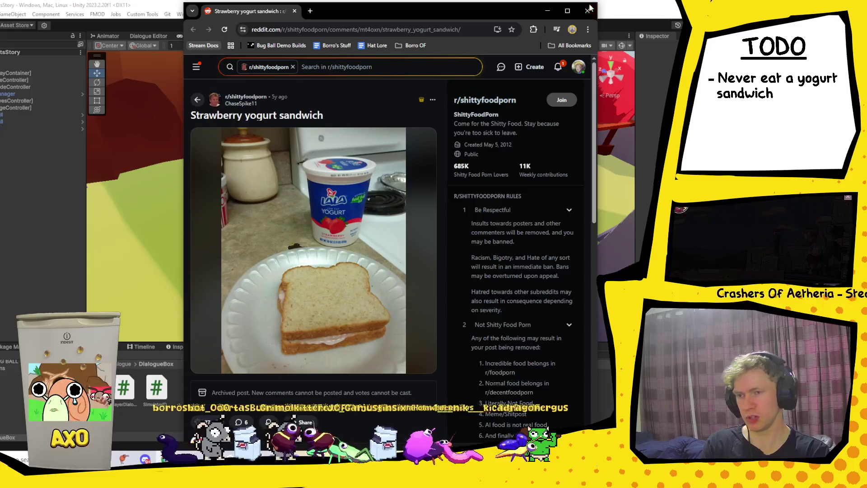
click(587, 11)
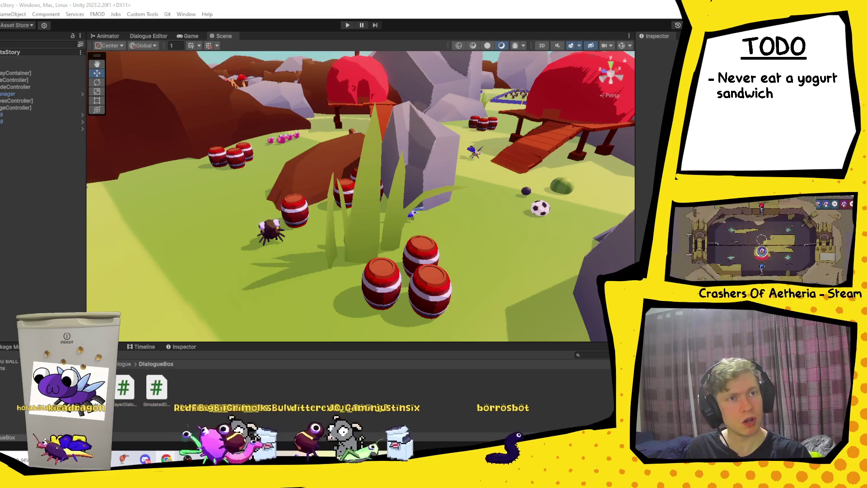
key(alt+Tab)
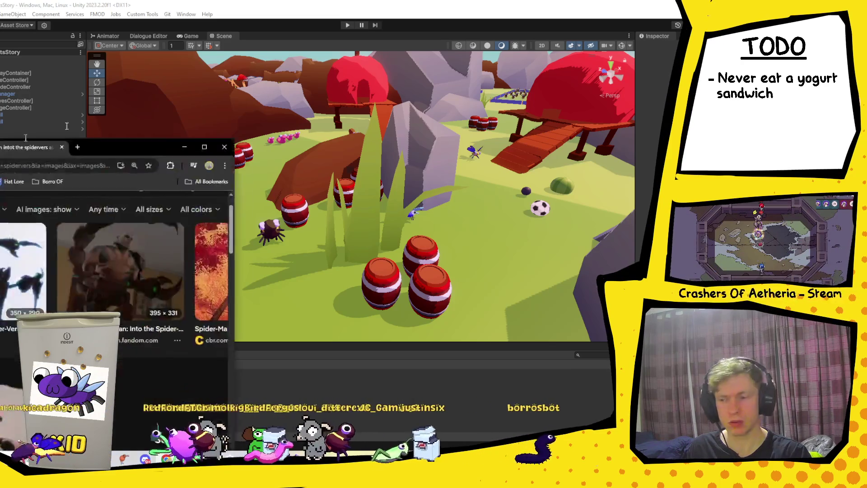
click(528, 32)
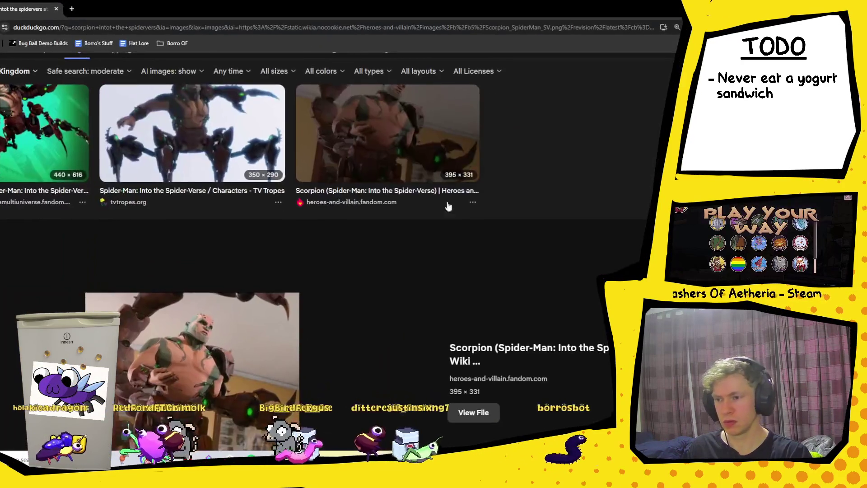
scroll(382, 298, down, 2)
scroll(383, 298, up, 3)
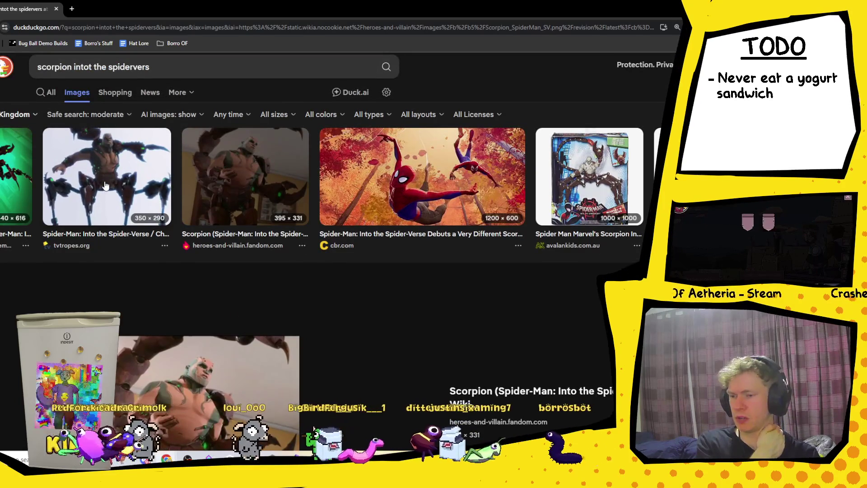
scroll(205, 220, down, 6)
scroll(317, 249, down, 3)
scroll(442, 270, up, 3)
scroll(443, 269, up, 7)
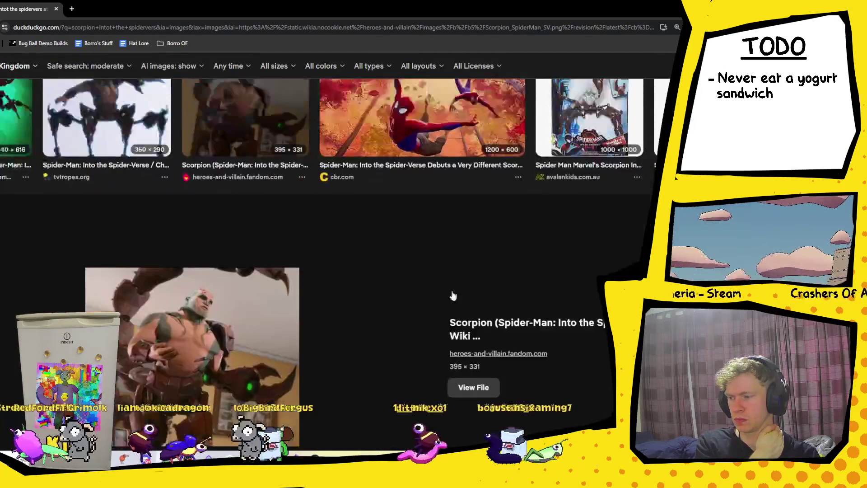
key(Escape)
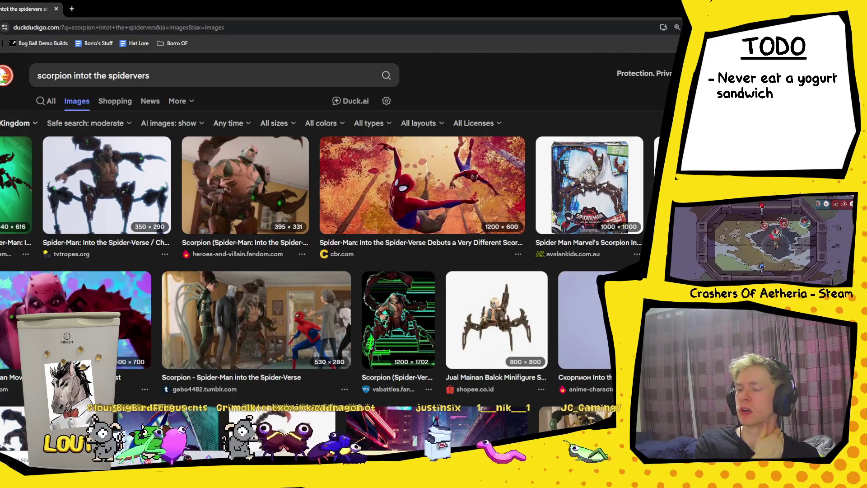
key(alt+Tab)
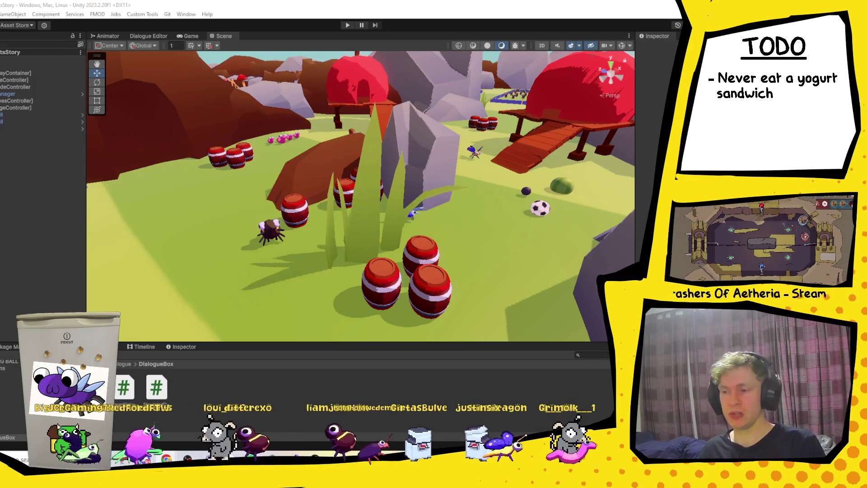
- Expand DialogueController and DialogueBoxes in the Hierarchy to inspect the simulated dialogue boxes
click(16, 80)
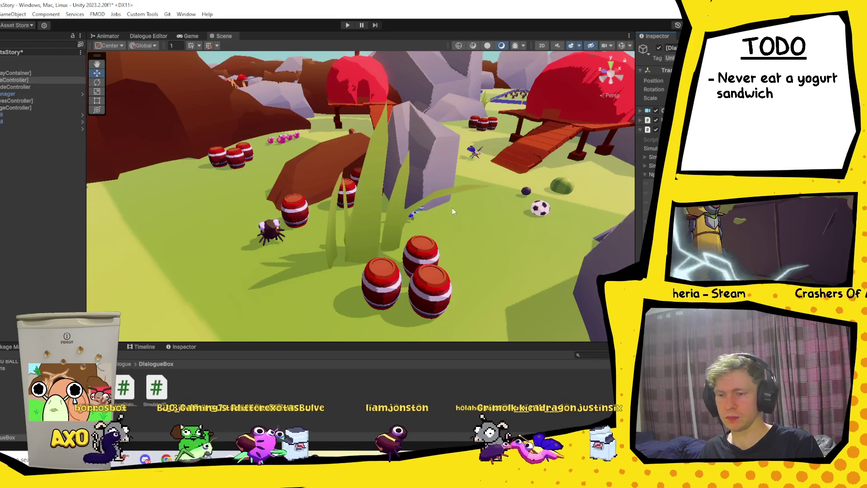
scroll(658, 135, down, 1)
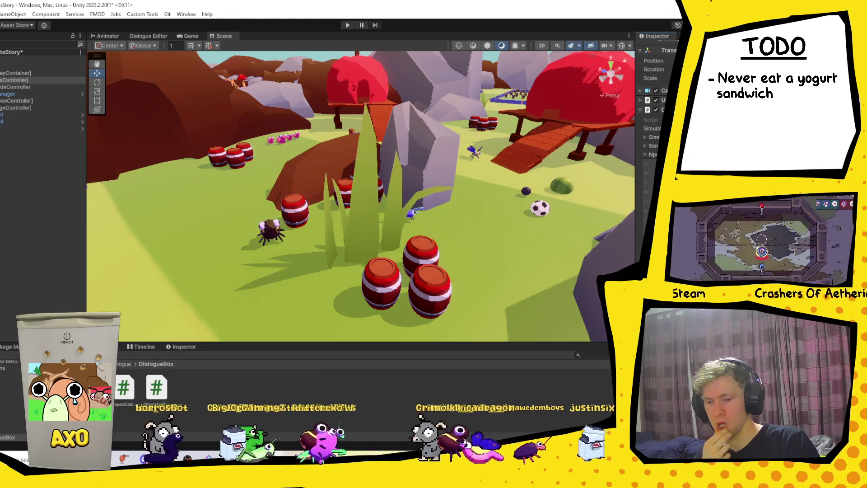
scroll(657, 136, down, 1)
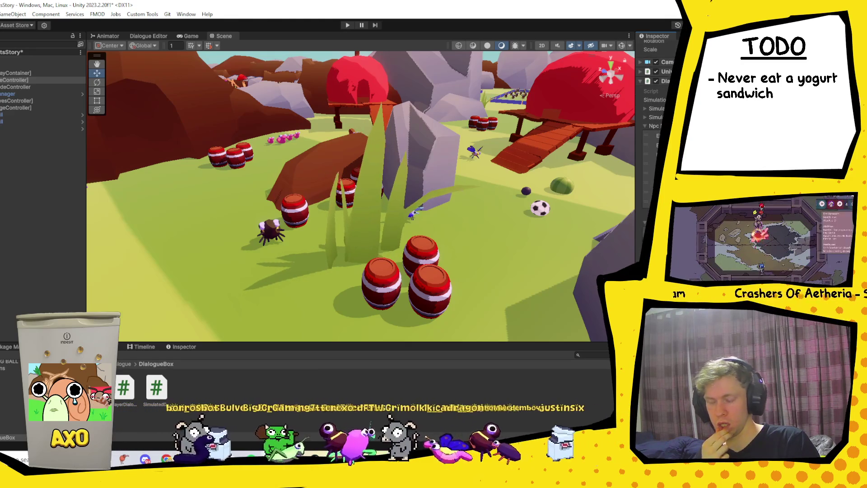
click(14, 79)
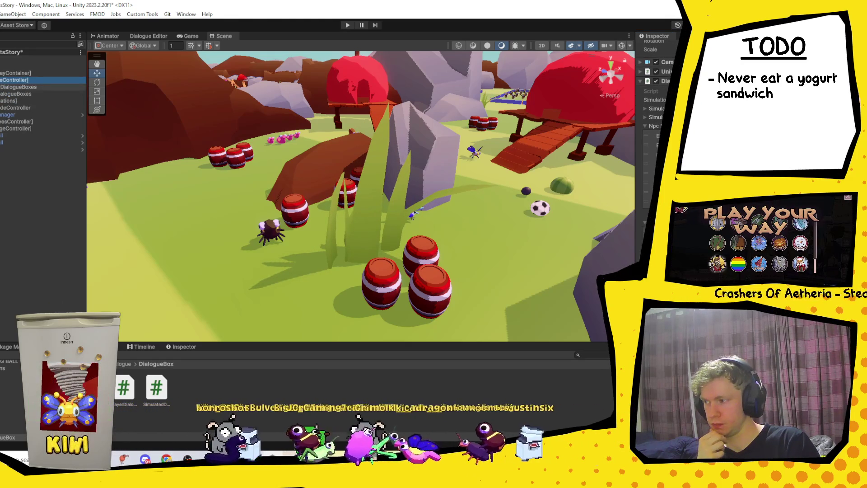
click(1, 87)
click(4, 94)
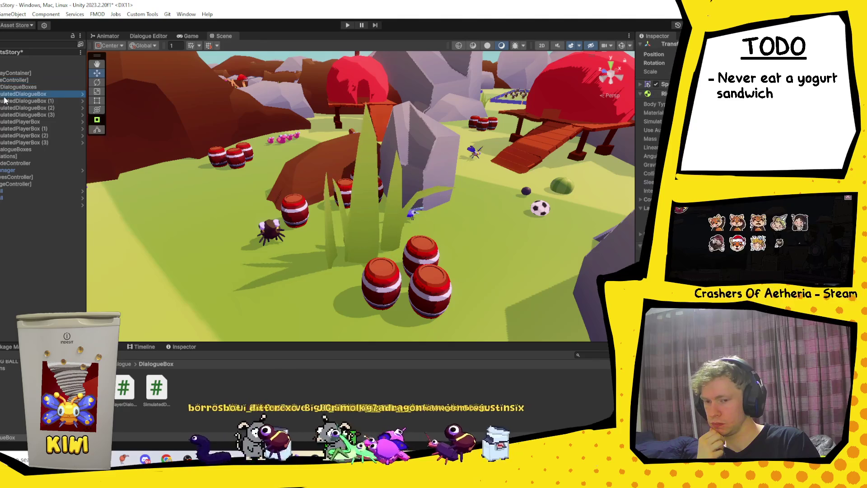
click(14, 86)
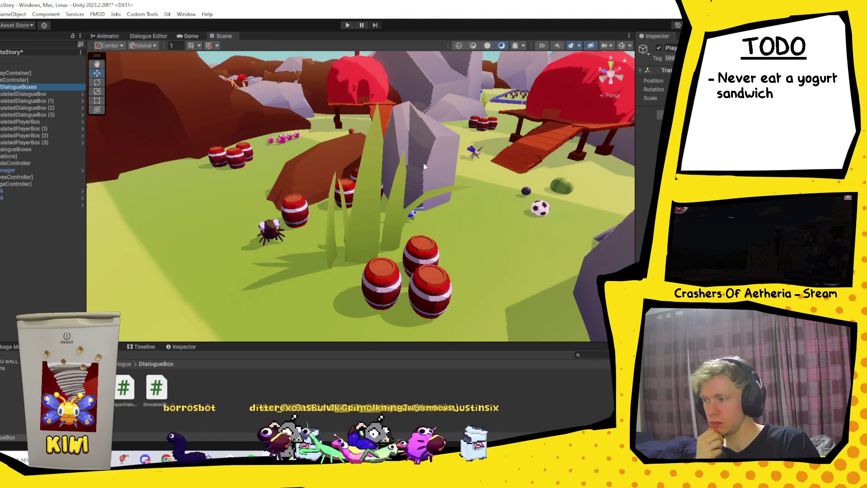
- Widen the DialogueController Inspector and drag SimulatedPlayerBox onto Npc Dialogue Boxes Element 4
click(4, 80)
mouse_move(636, 176)
mouse_down()
mouse_move(518, 163)
mouse_move(256, 163)
mouse_up()
mouse_move(34, 118)
mouse_down()
mouse_move(25, 123)
mouse_move(541, 212)
mouse_move(557, 225)
mouse_move(551, 221)
mouse_move(555, 318)
mouse_move(528, 231)
mouse_up()
scroll(557, 203, down, 2)
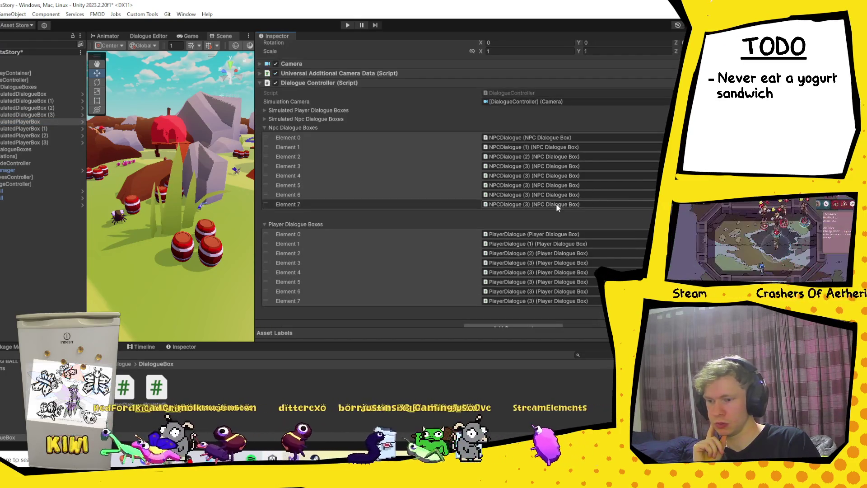
- Trace the NPC elements' objects through NPCDialogue, GameplayContainer and DialogueViewObject, returning to DialogueController's lists
click(538, 137)
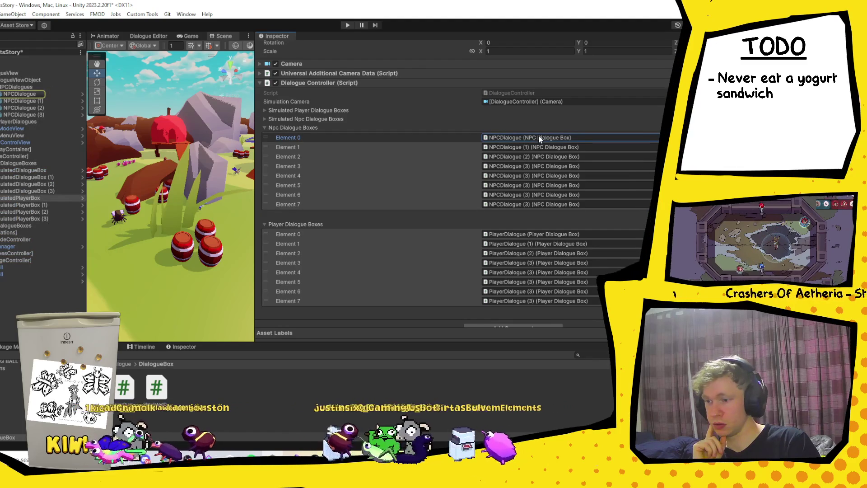
double_click(580, 194)
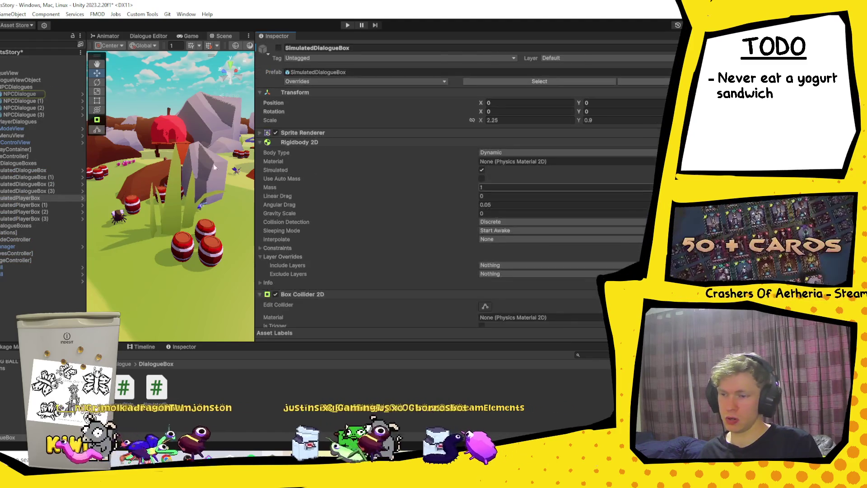
click(27, 95)
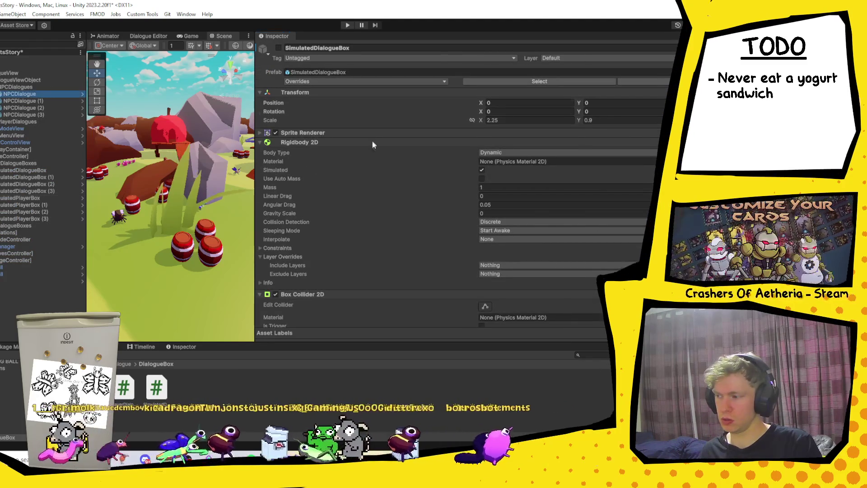
scroll(621, 180, down, 5)
scroll(620, 181, up, 3)
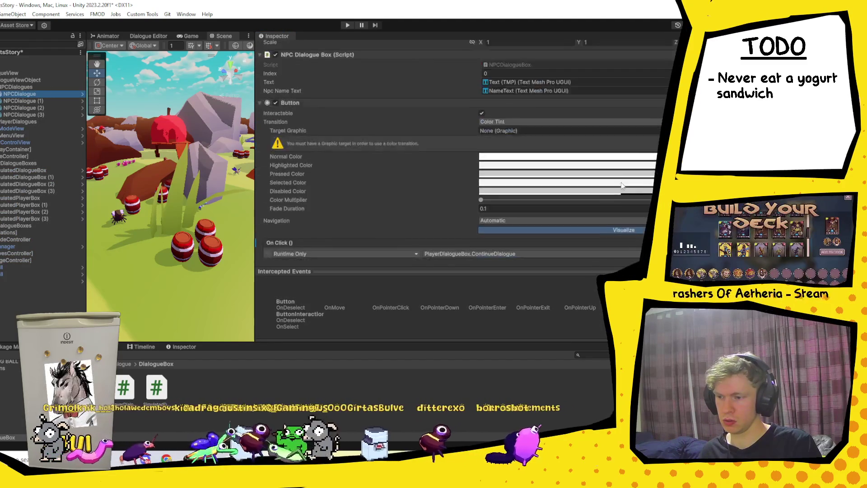
scroll(621, 182, up, 5)
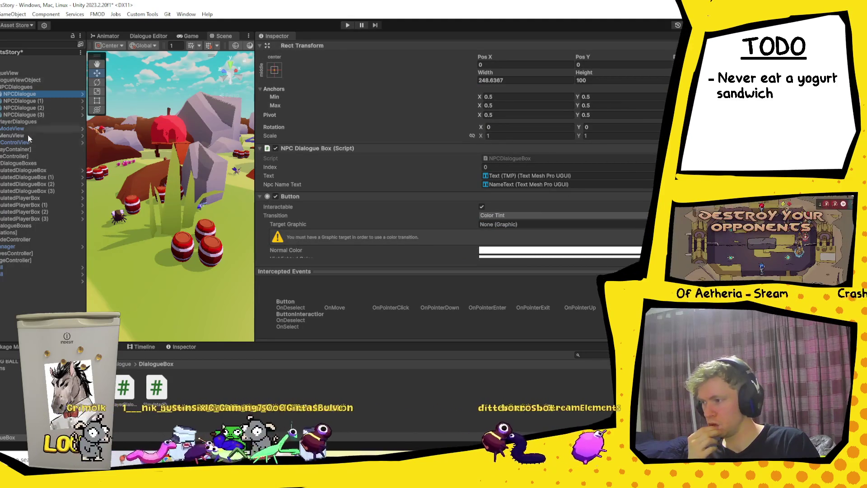
click(18, 149)
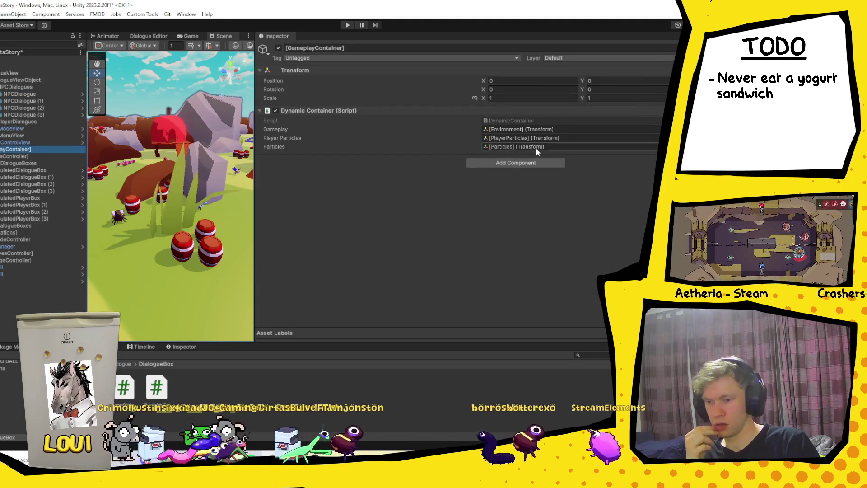
click(9, 80)
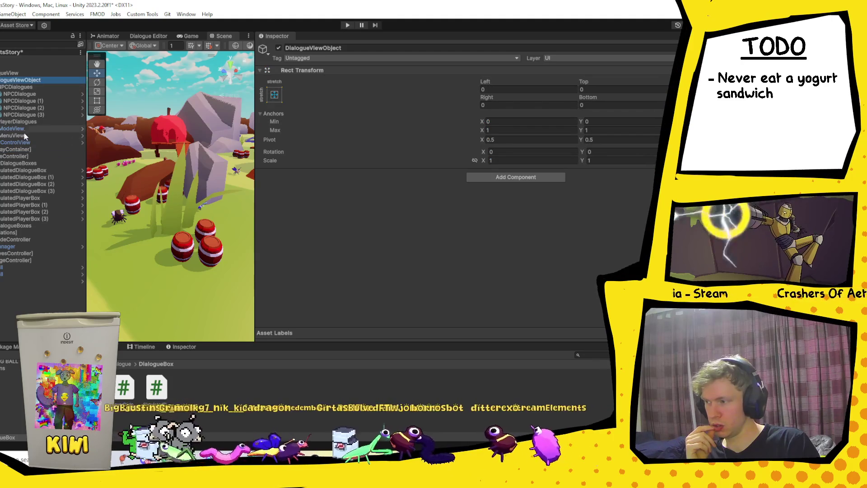
click(21, 157)
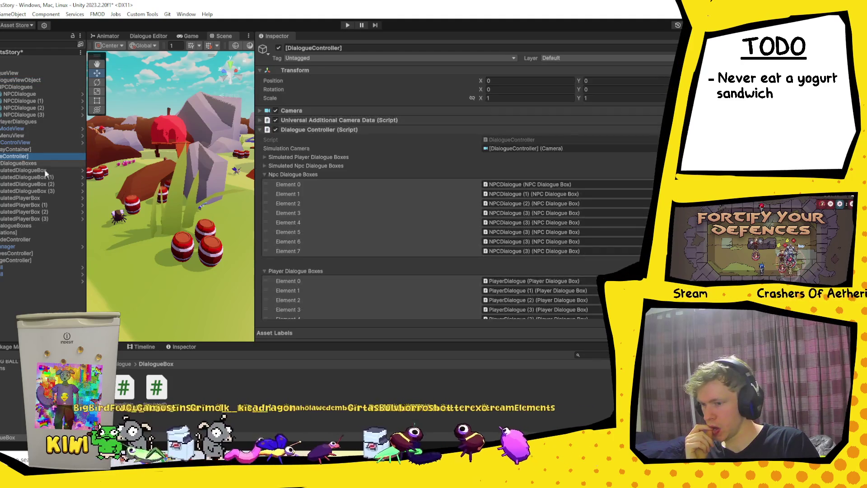
scroll(589, 216, down, 3)
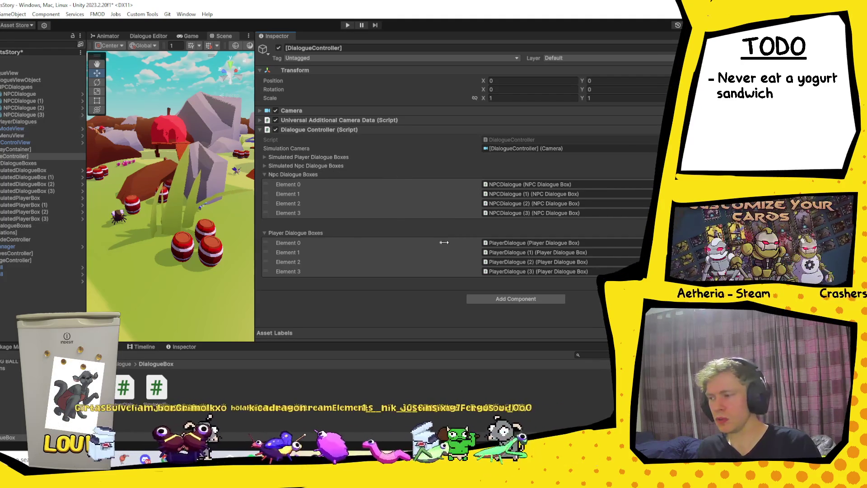
- Open the SimulatedDialogueBox script from its component's Script field
click(27, 170)
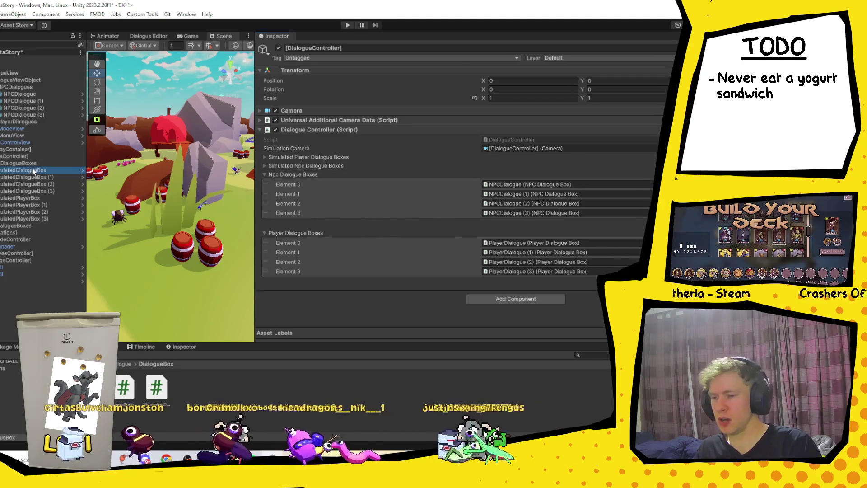
scroll(403, 223, down, 10)
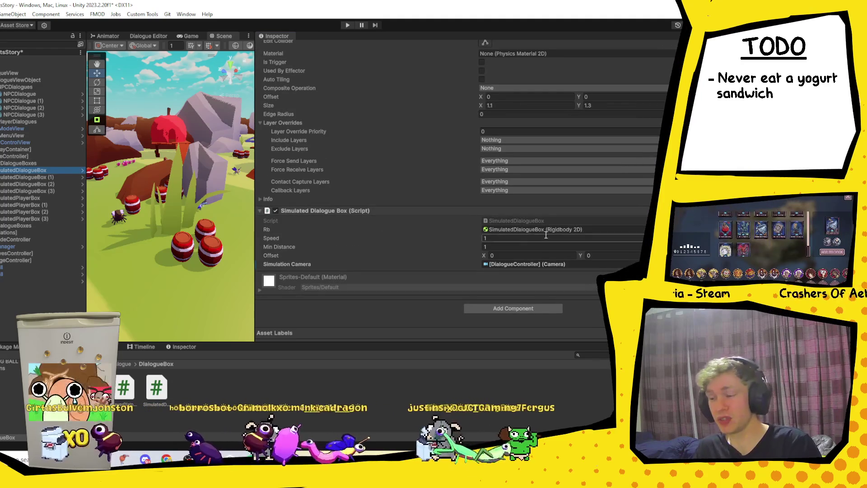
double_click(550, 221)
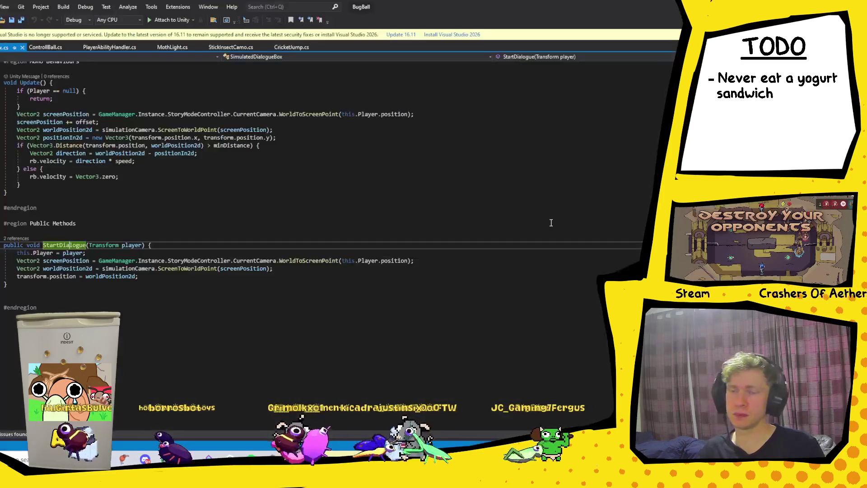
- Find all references to SimulatedDialogueBox, jump to its use in DialogueController, and return to Unity
scroll(73, 152, up, 9)
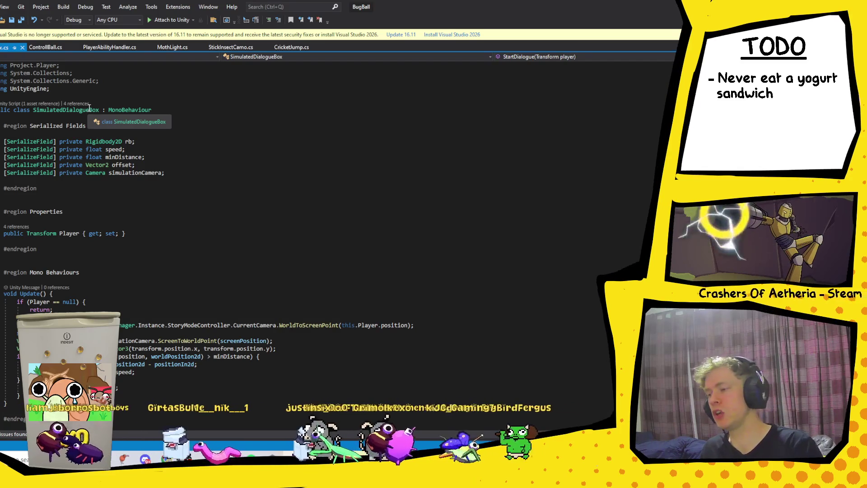
click(89, 110)
right_click(89, 109)
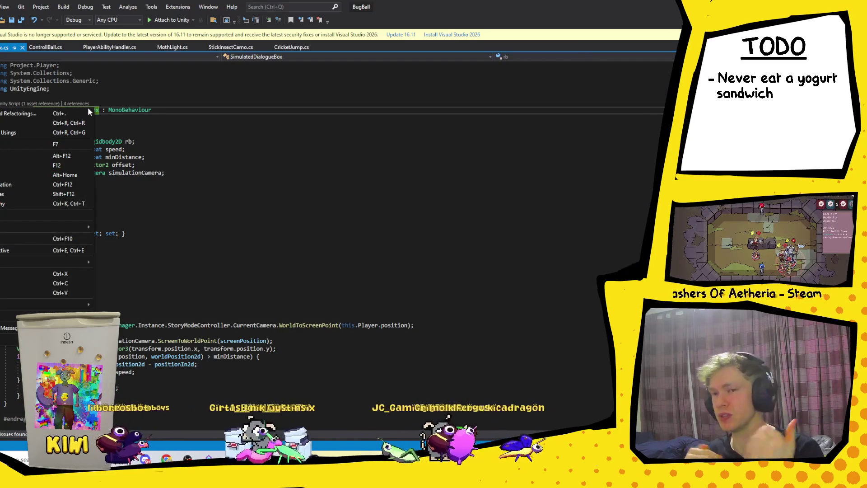
click(5, 194)
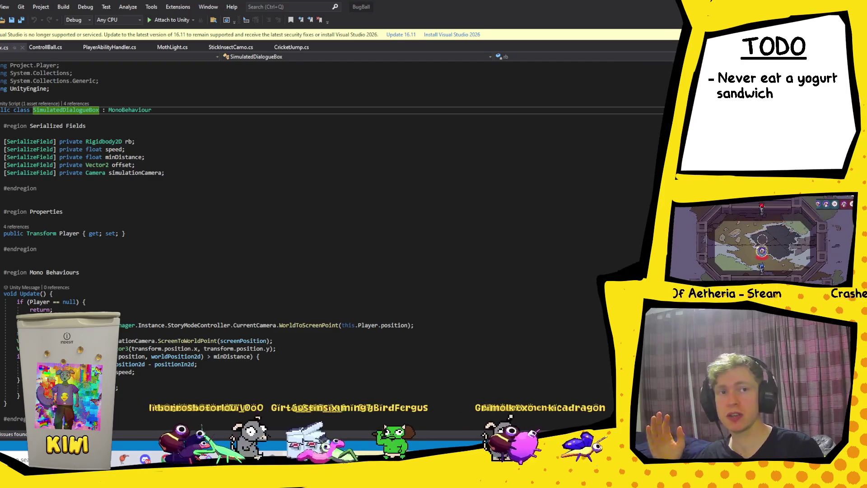
key(F8)
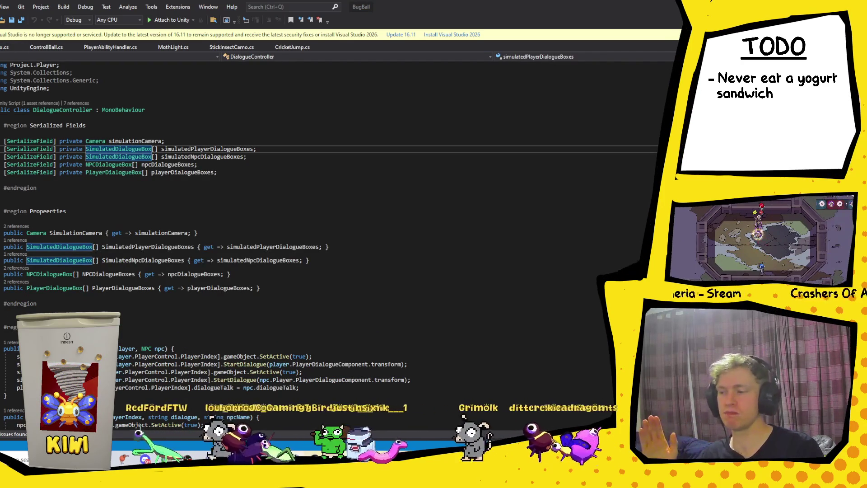
key(alt+Tab)
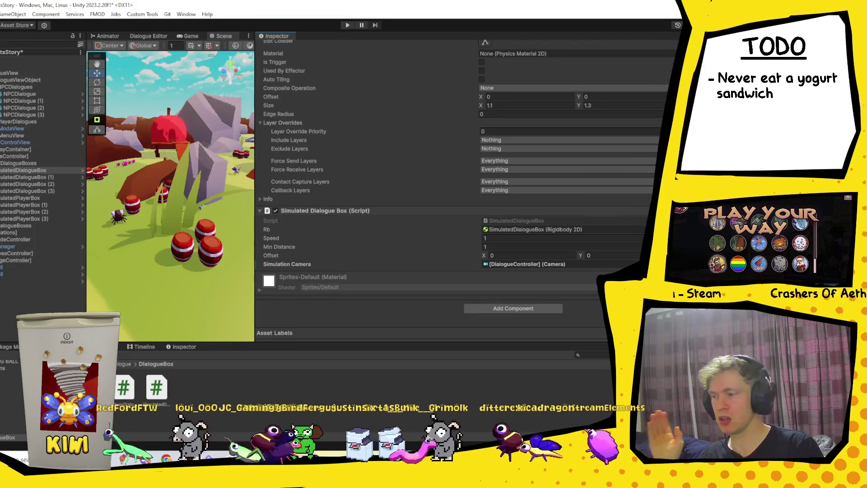
- Collapse the Npc and Player Dialogue Boxes lists and expand the Simulated Player and Simulated Npc lists
click(20, 157)
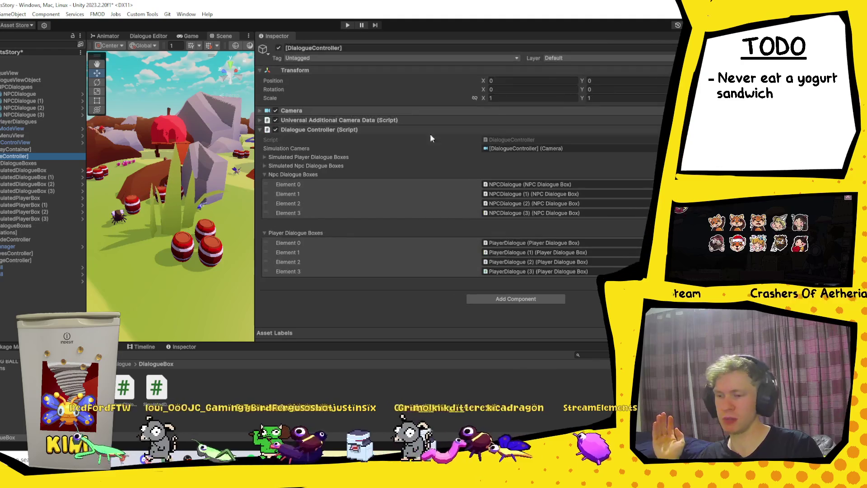
click(266, 174)
click(264, 182)
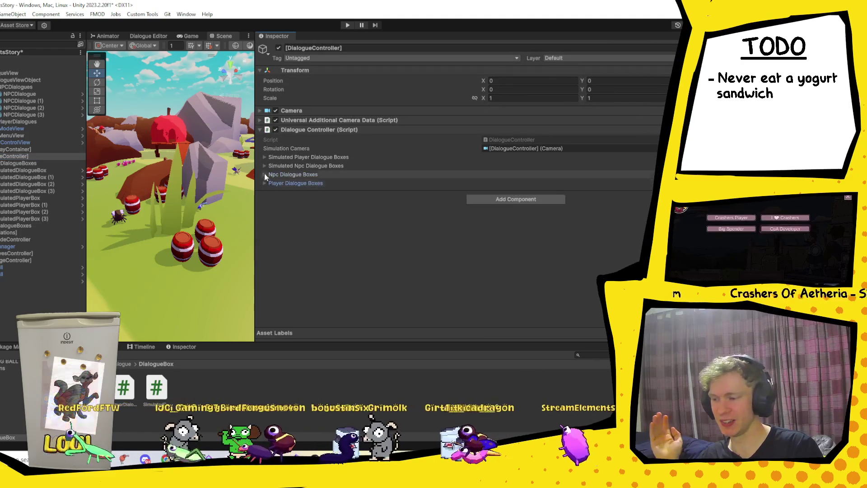
click(265, 157)
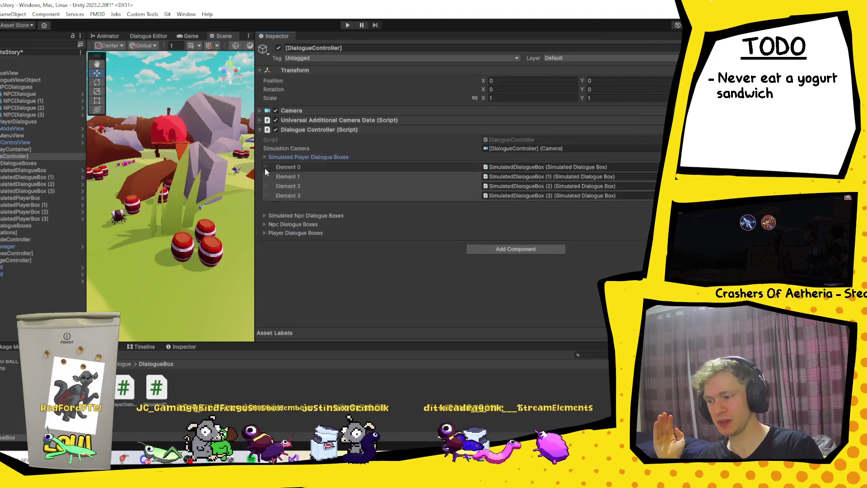
click(264, 216)
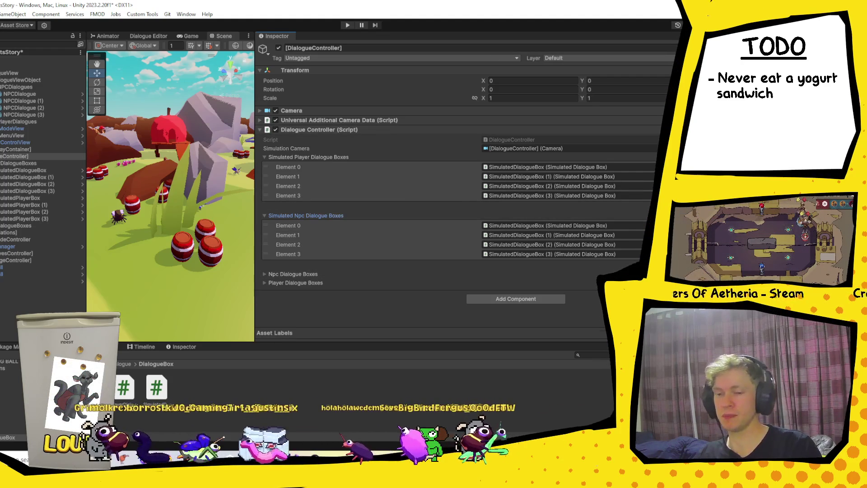
- Add Elements 4–7 to Simulated Player Dialogue Boxes and tidy the NPCDialogues and PlayerDialogues Hierarchy groups
click(650, 200)
click(651, 210)
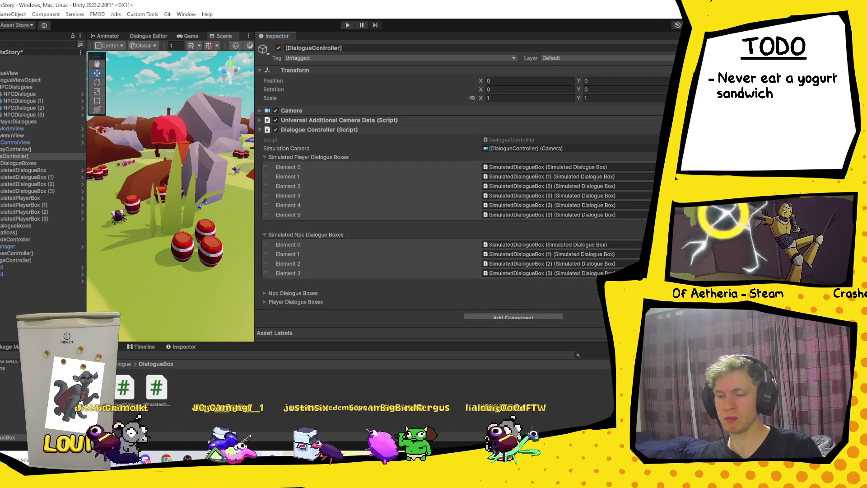
click(651, 219)
click(650, 229)
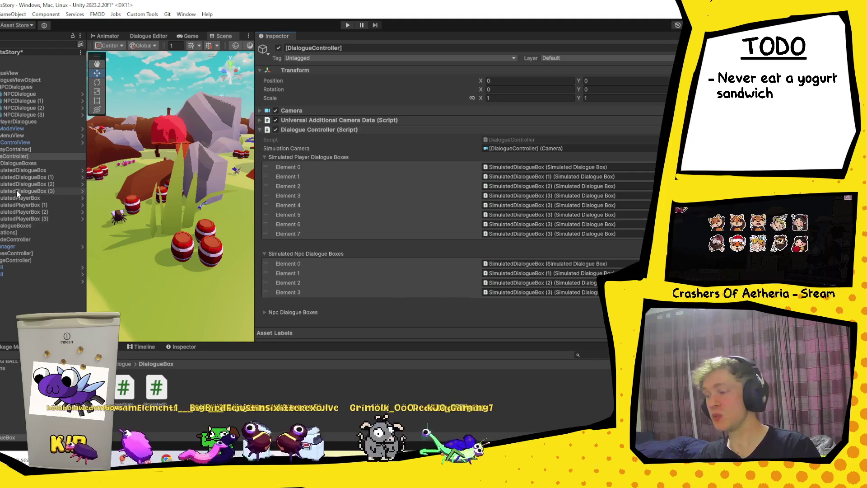
click(1, 86)
click(1, 93)
click(1, 94)
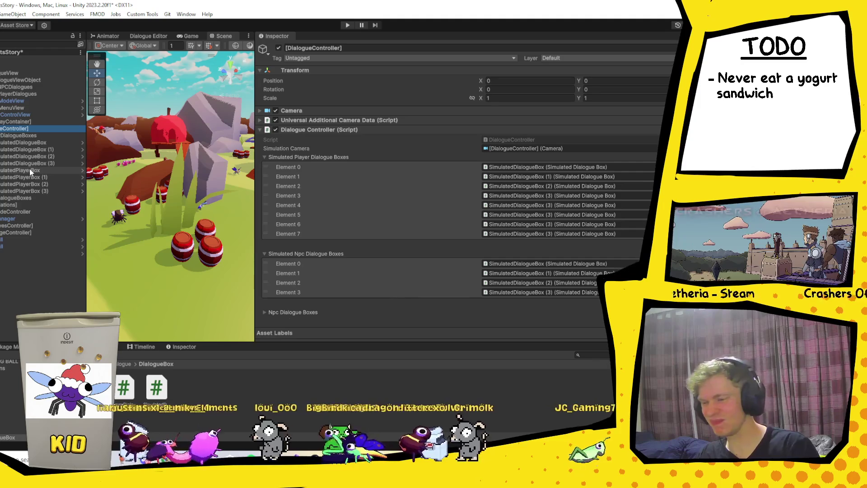
- Assign SimulatedPlayerBox, (1), (2) and (3) to simulated player Elements 4 through 7
mouse_move(27, 167)
mouse_down()
mouse_move(570, 216)
mouse_move(562, 205)
mouse_up()
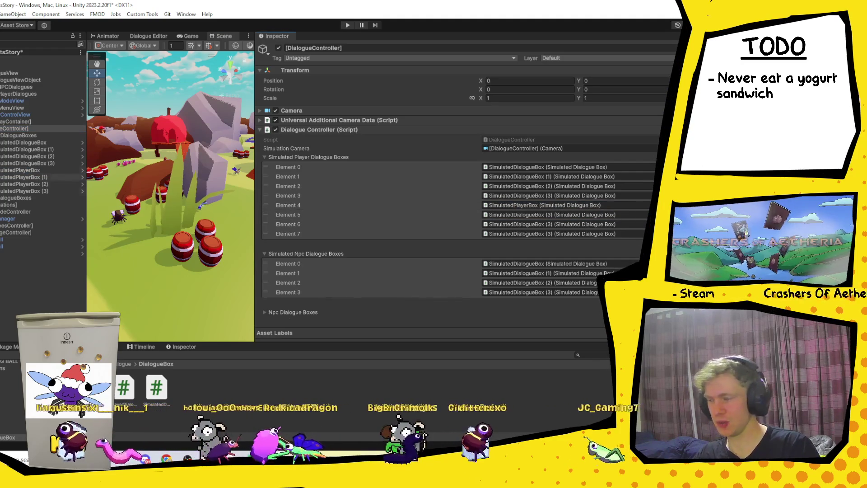
mouse_move(29, 177)
mouse_down()
mouse_move(622, 220)
mouse_move(316, 203)
mouse_move(541, 214)
mouse_move(581, 226)
mouse_up()
mouse_move(22, 190)
mouse_down()
mouse_move(387, 236)
mouse_move(582, 237)
mouse_move(563, 221)
mouse_up()
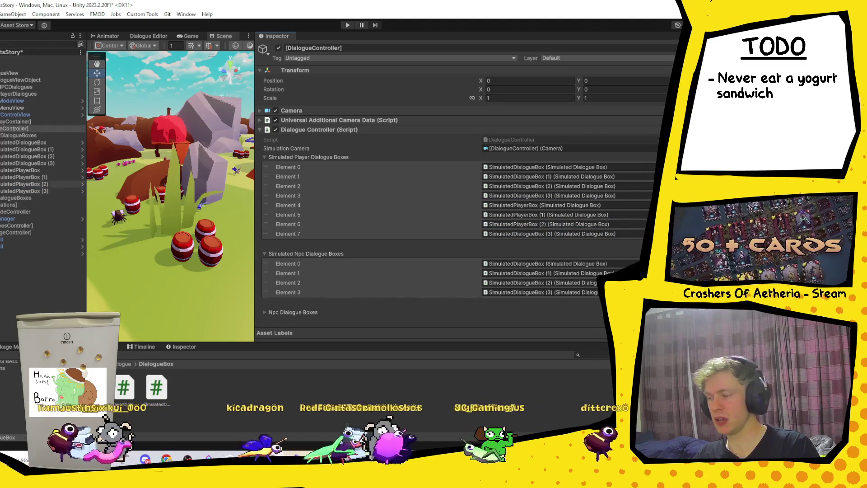
mouse_move(16, 128)
mouse_down()
mouse_move(623, 228)
mouse_move(562, 234)
mouse_up()
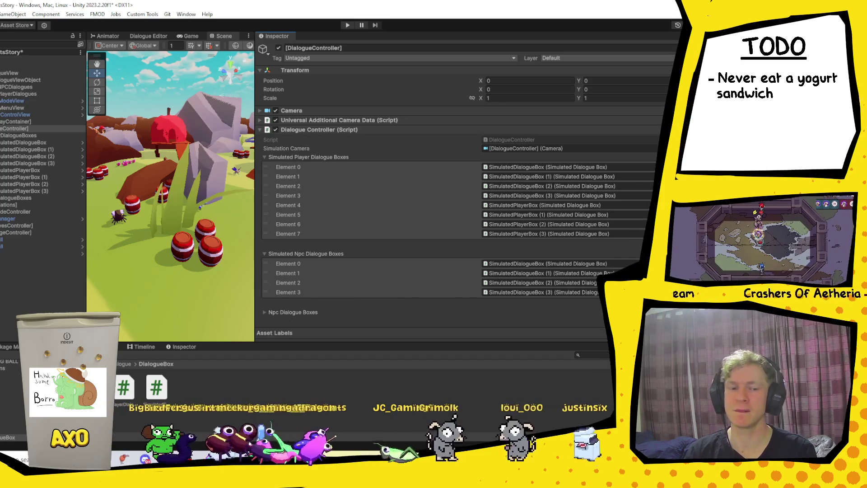
- Switch from Unity to the Borro Town Discord server's general channel
key(alt+Tab)
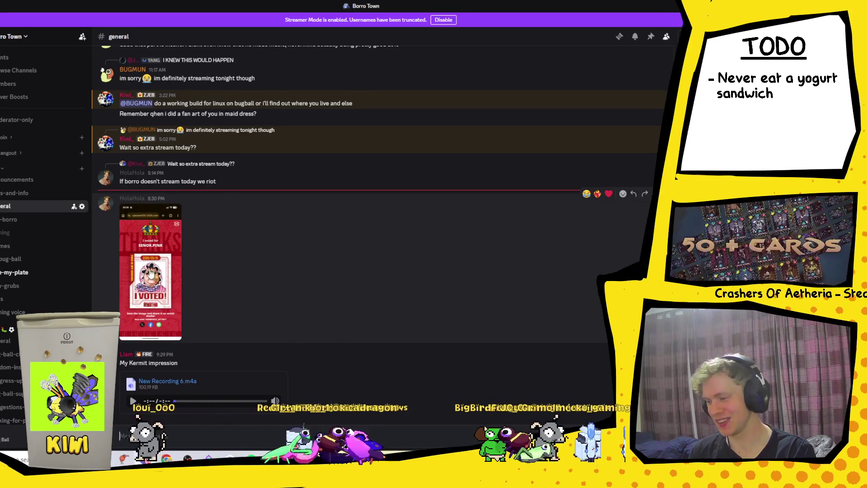
- Play the Kermit impression recording, then browse to the rate-my-plate and share-ya-art channels
click(132, 400)
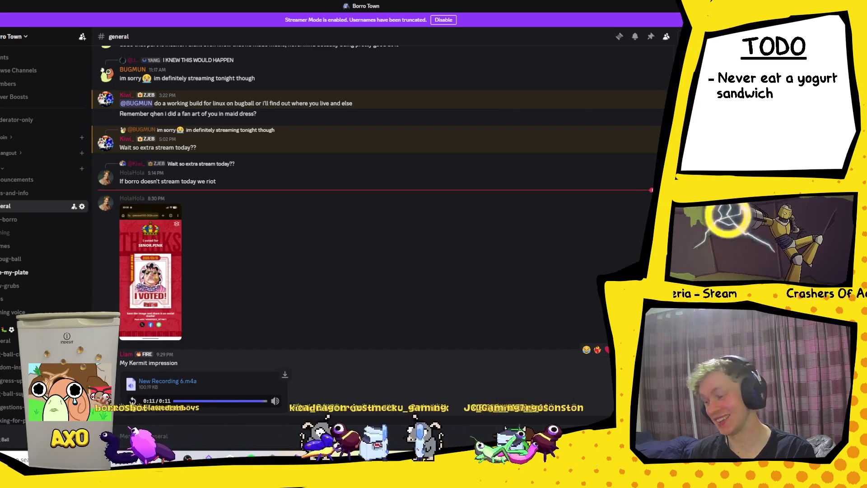
click(42, 274)
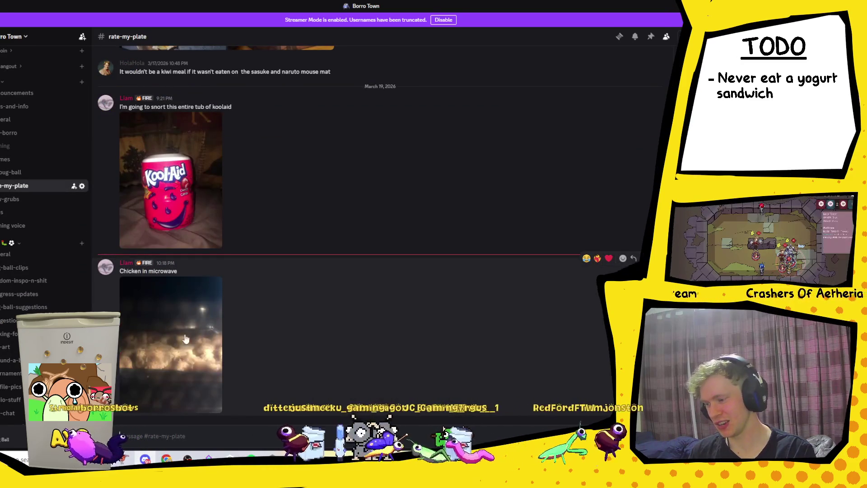
scroll(26, 243, down, 10)
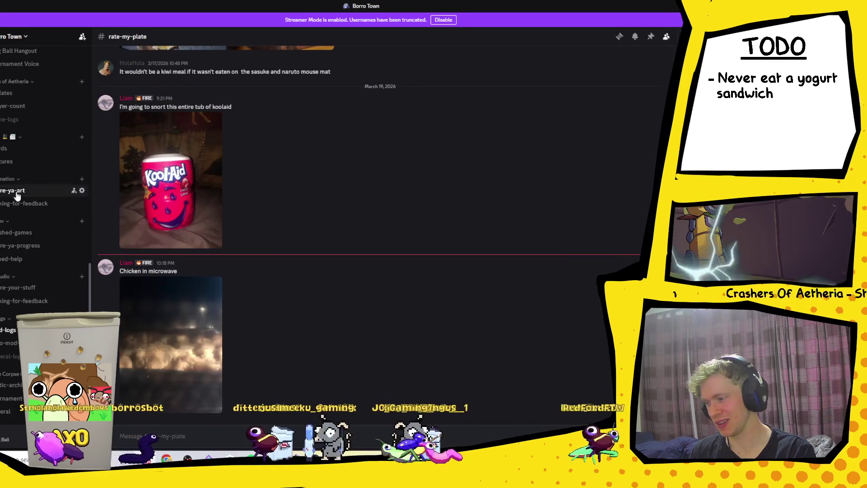
click(16, 192)
- Open the Spider Fang character drawing full size in the share-ya-art channel
click(181, 285)
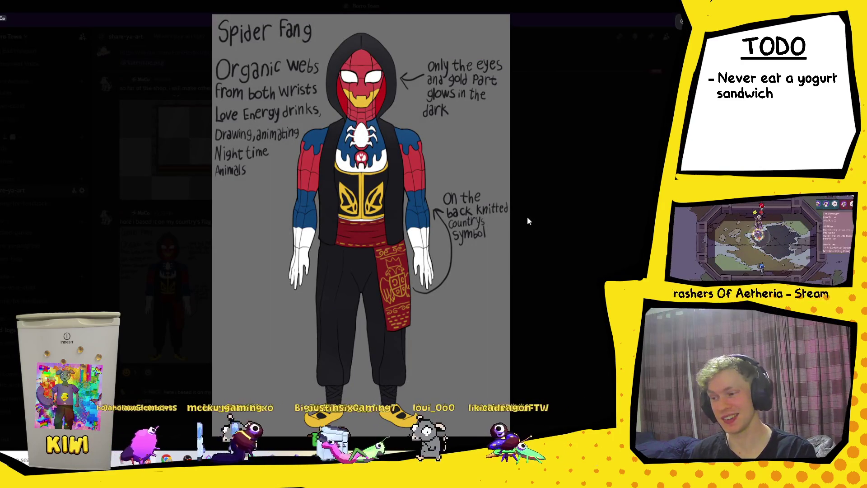
click(586, 189)
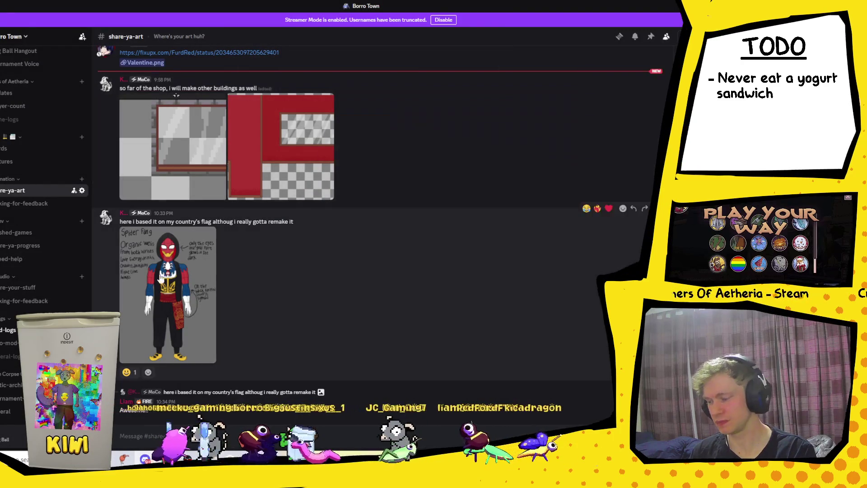
click(161, 291)
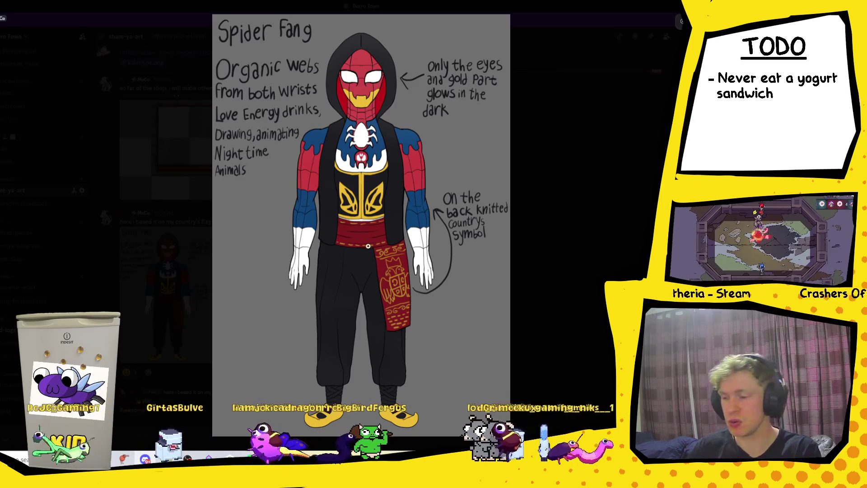
- Back in Unity, widen the Scene view and orbit the camera over the grassy level
key(alt+Tab)
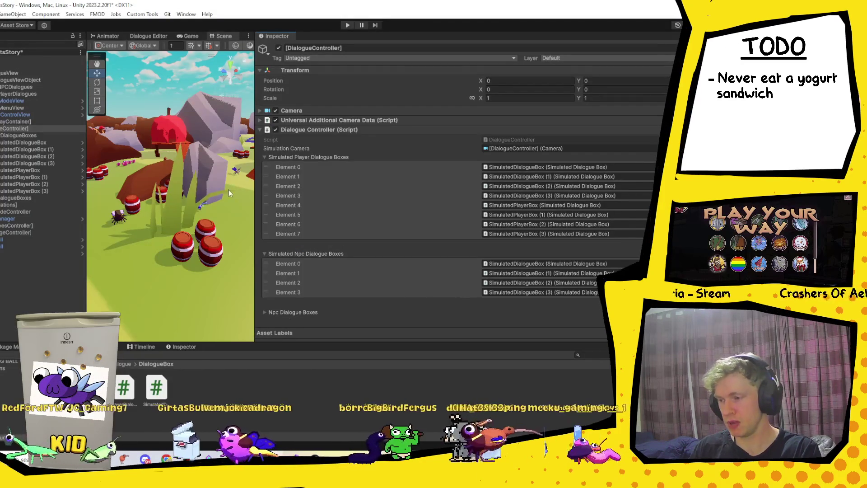
drag(256, 217, 621, 228)
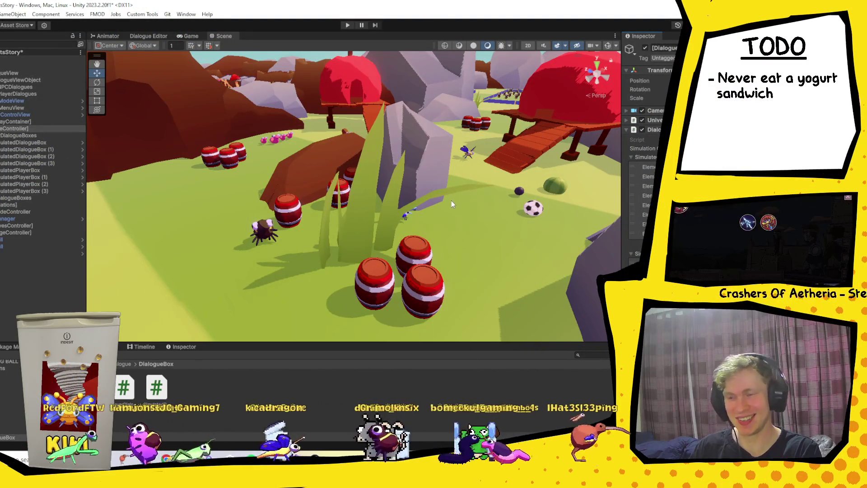
mouse_move(451, 200)
mouse_down()
mouse_move(381, 203)
mouse_move(421, 202)
mouse_move(389, 180)
mouse_up()
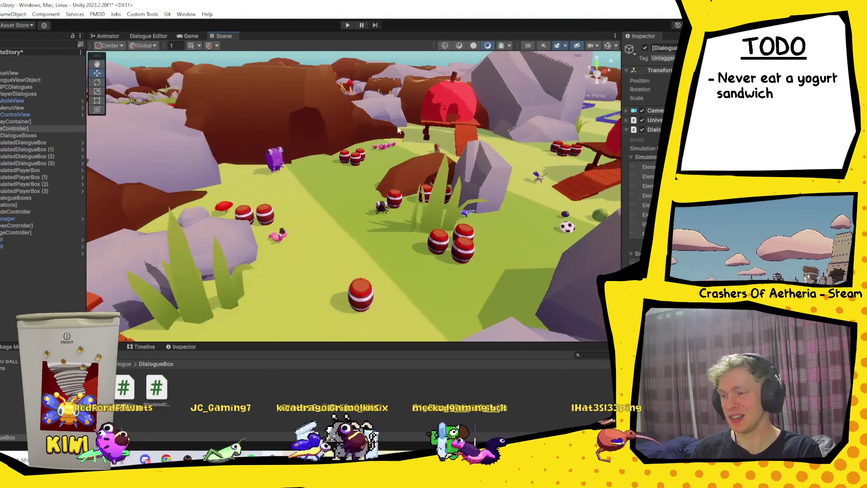
- Enter Play mode so the game runs with the 'Talk To Mom' objective
click(350, 26)
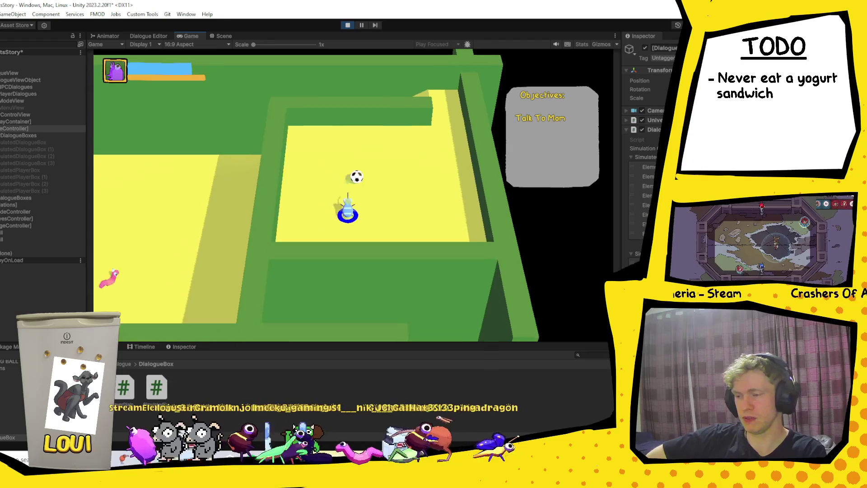
- Walk the player past the soccer ball and into the yellow corridor toward Mom
key(w)
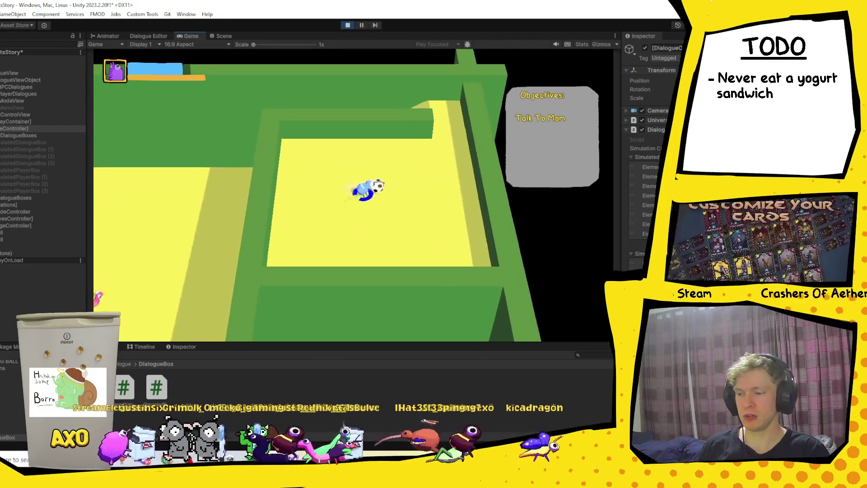
key(d)
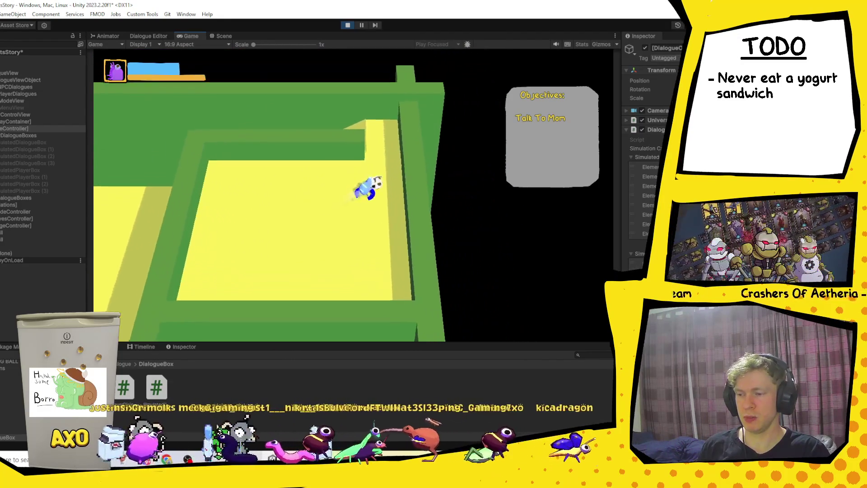
key(w)
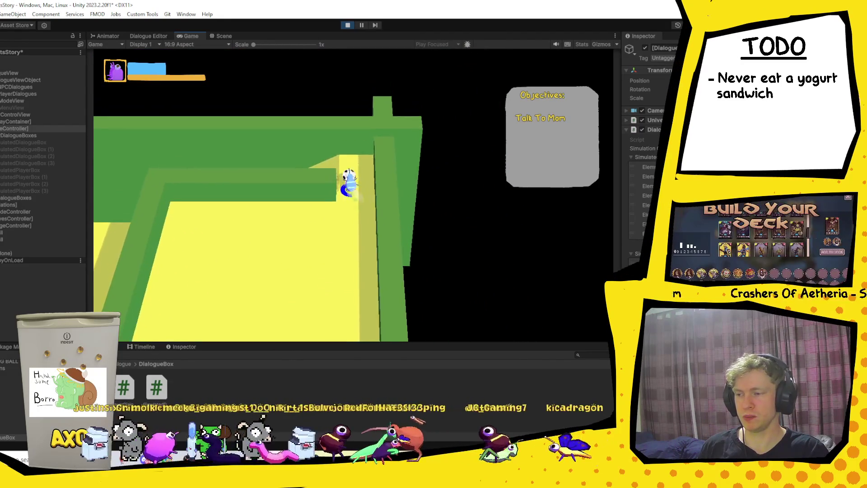
key(w)
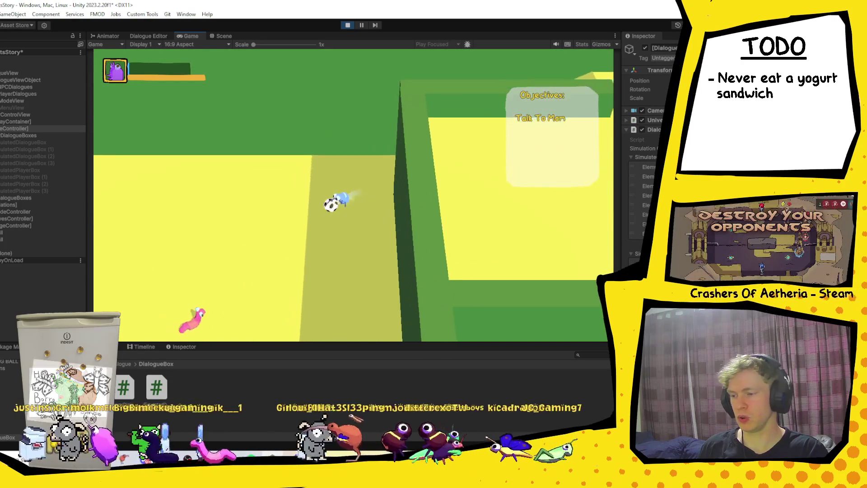
key(space)
- Reach Mom, play her birthday dialogue, pick a reply, then switch to Discord
key(w)
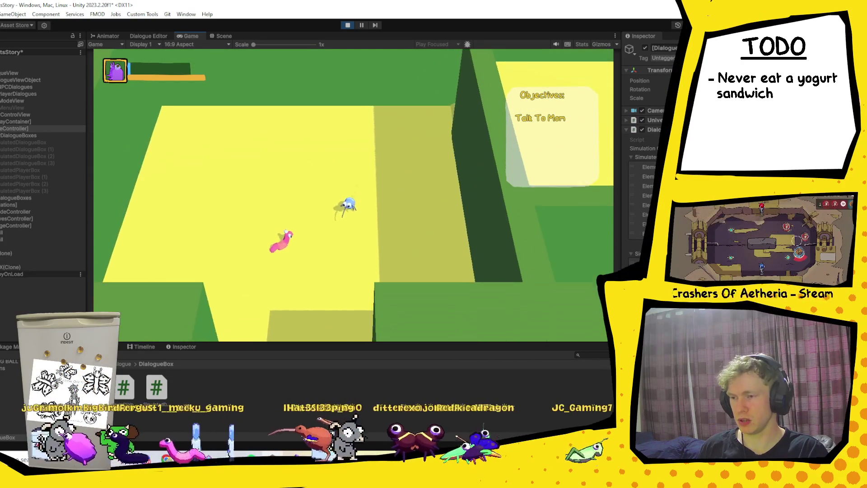
key(e)
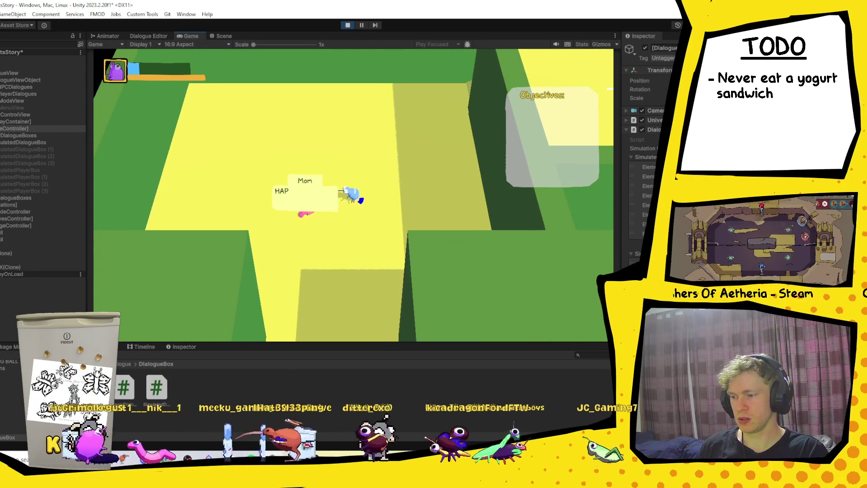
key(e)
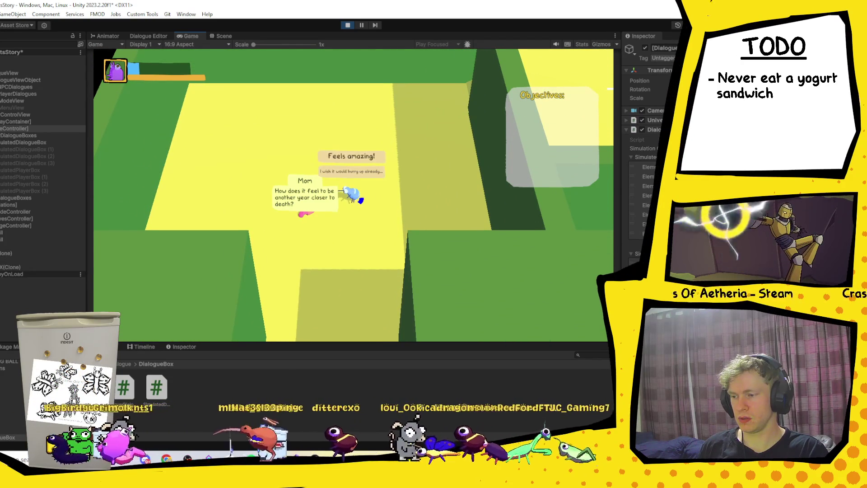
key(e)
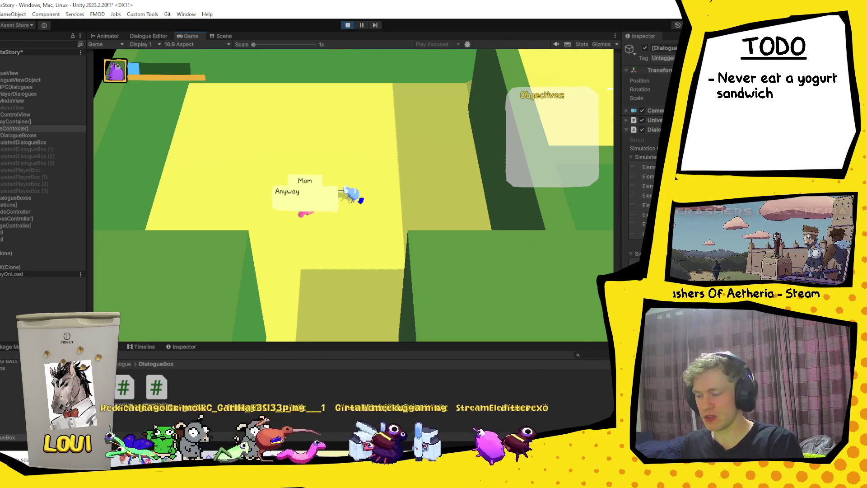
key(alt+Tab)
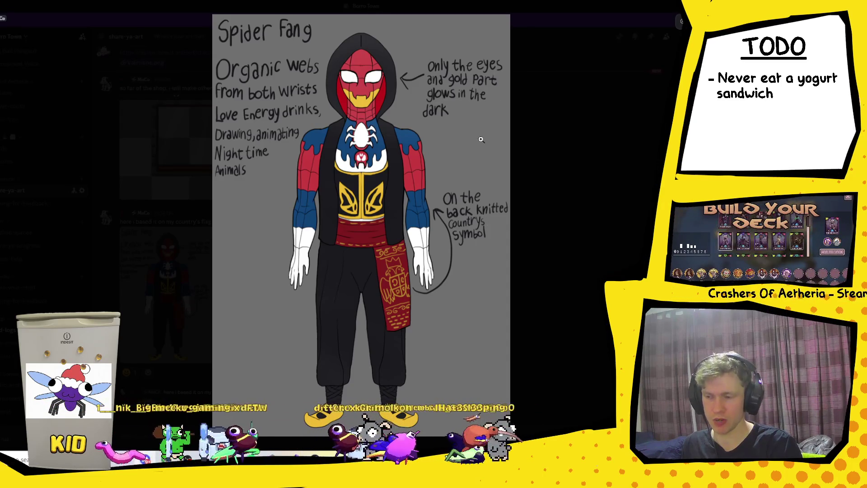
- Close the enlarged Spider Fang image and return to the running Unity game
click(561, 201)
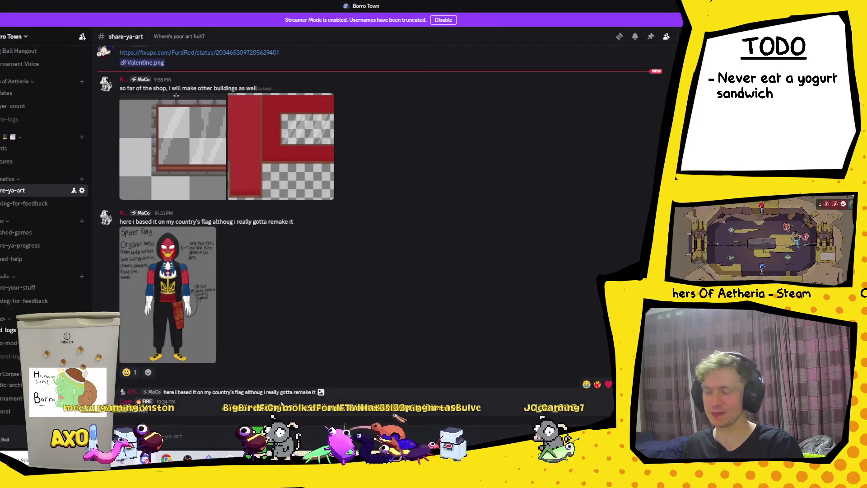
key(alt+Tab)
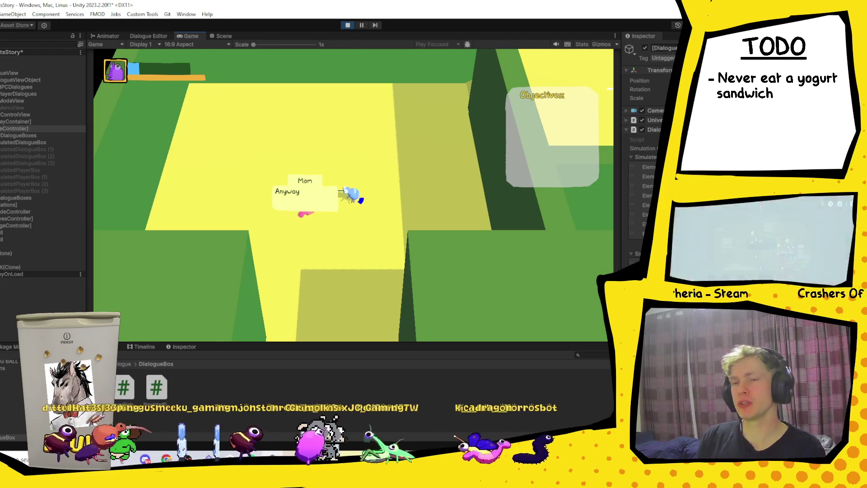
- Advance Mom's dialogue to her Bug Ball club line, then switch to Chrome
click(408, 174)
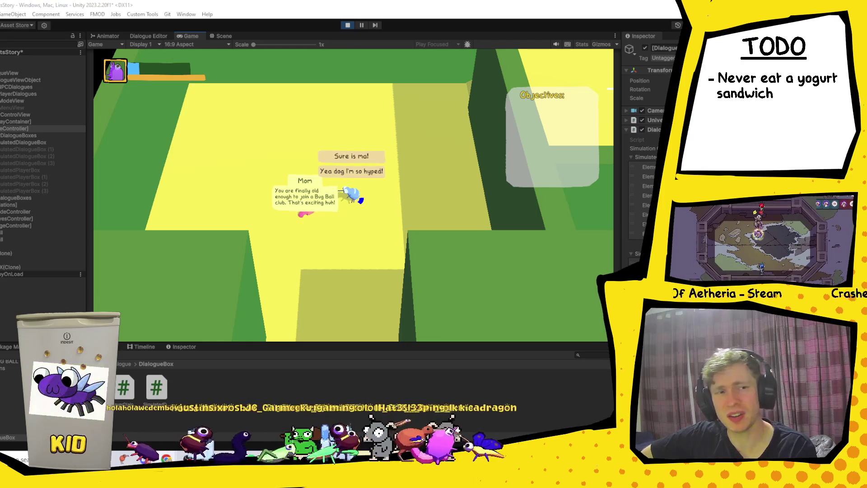
key(alt+Tab)
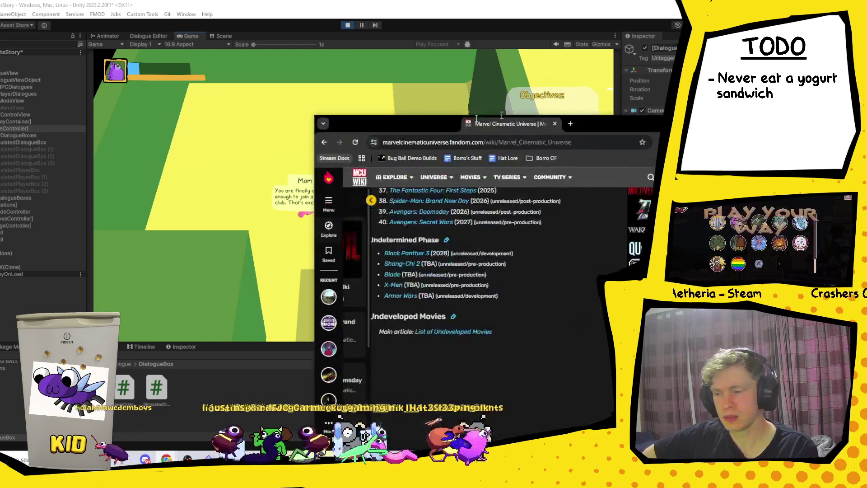
- Scroll the Marvel wiki's Movies section through the Phase Three to Phase Five film lists
key(super+Up)
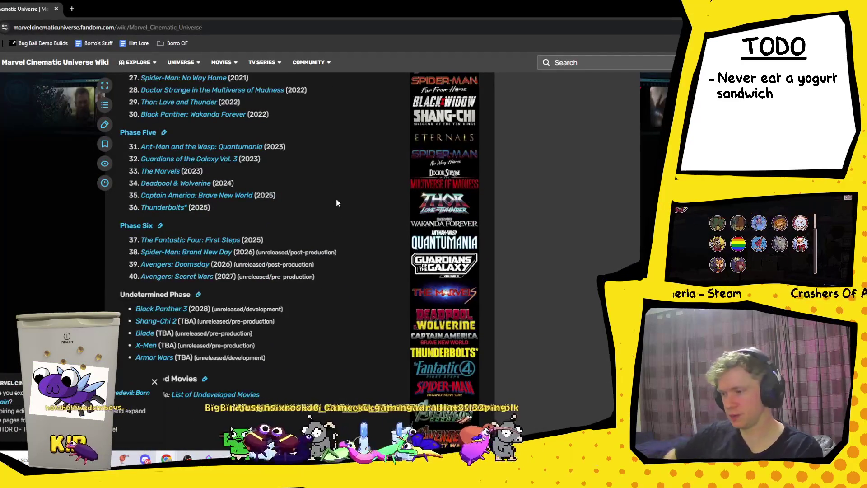
scroll(342, 233, up, 2)
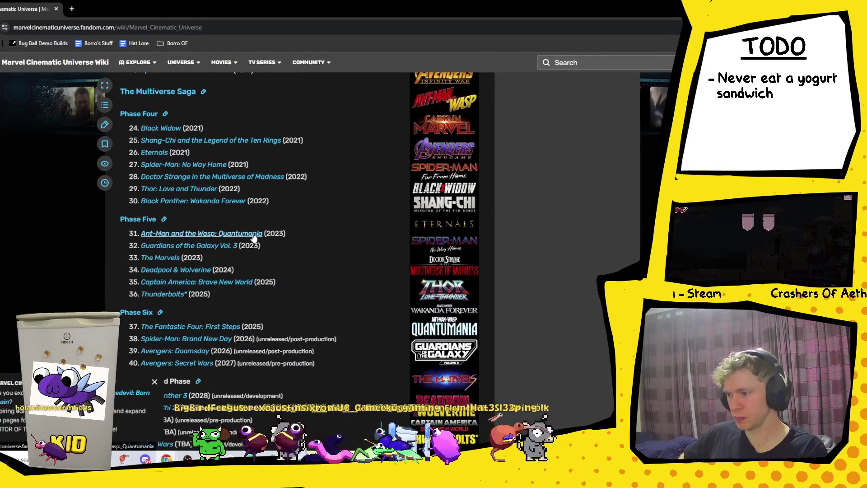
scroll(251, 251, up, 1)
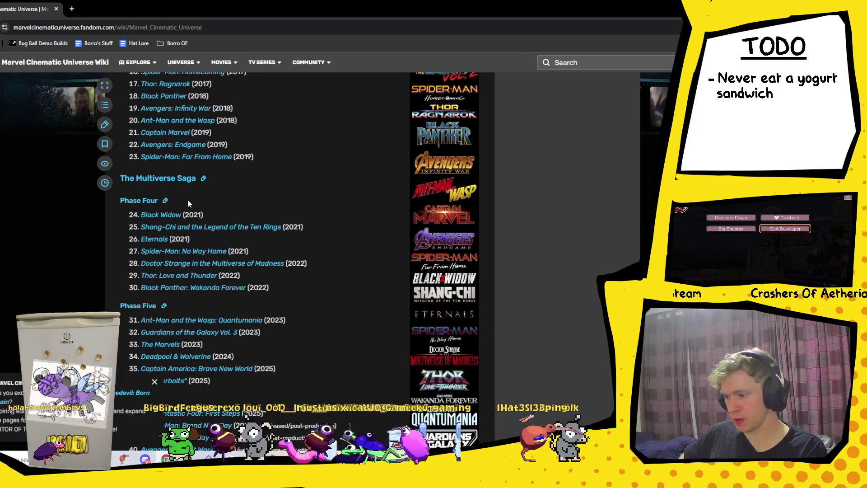
scroll(188, 200, up, 1)
scroll(190, 221, up, 1)
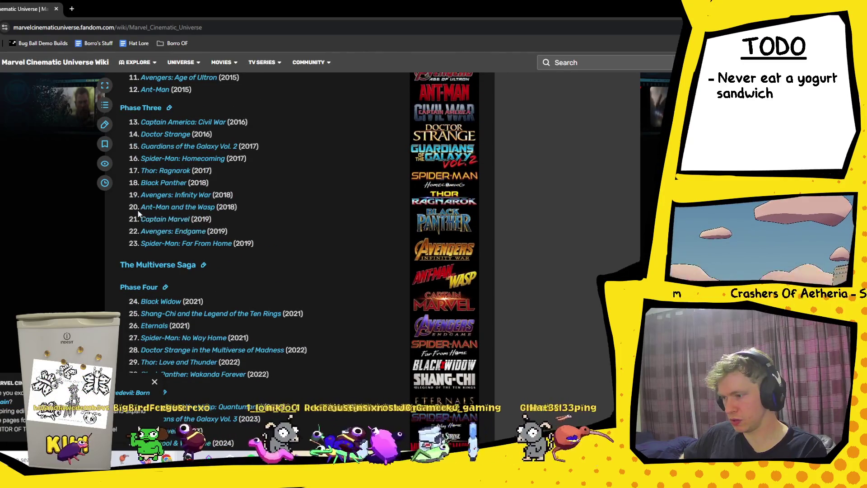
scroll(141, 245, down, 2)
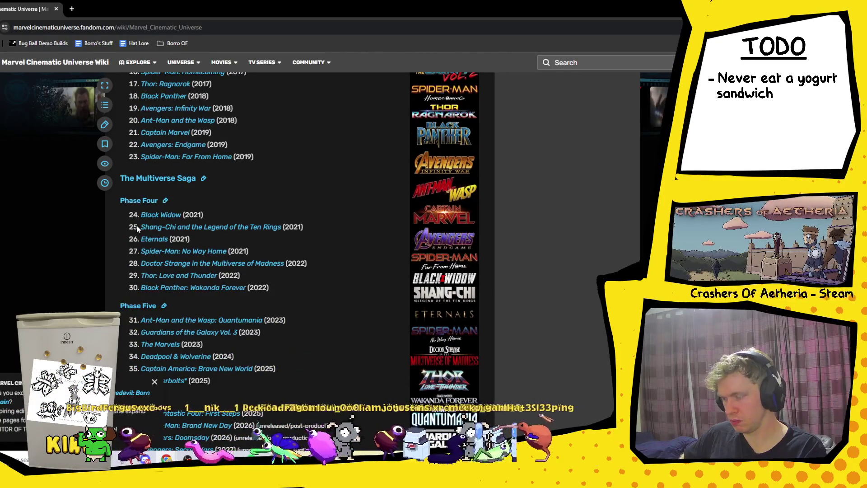
scroll(132, 264, up, 4)
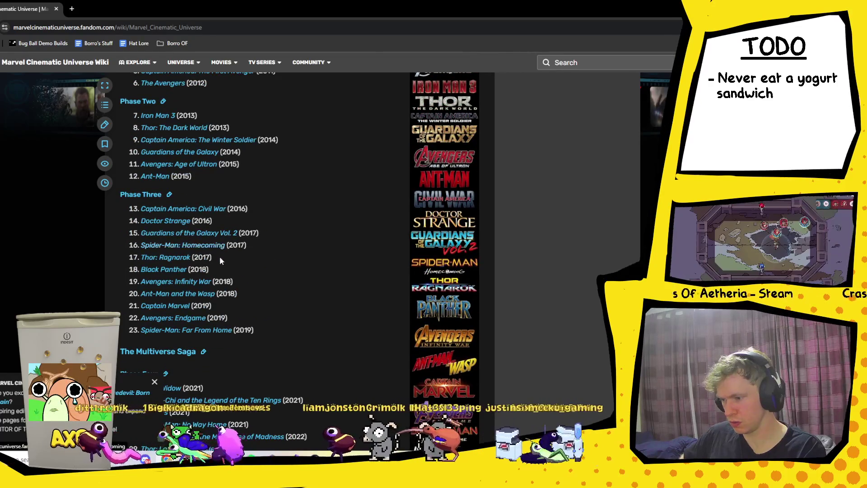
scroll(208, 280, down, 1)
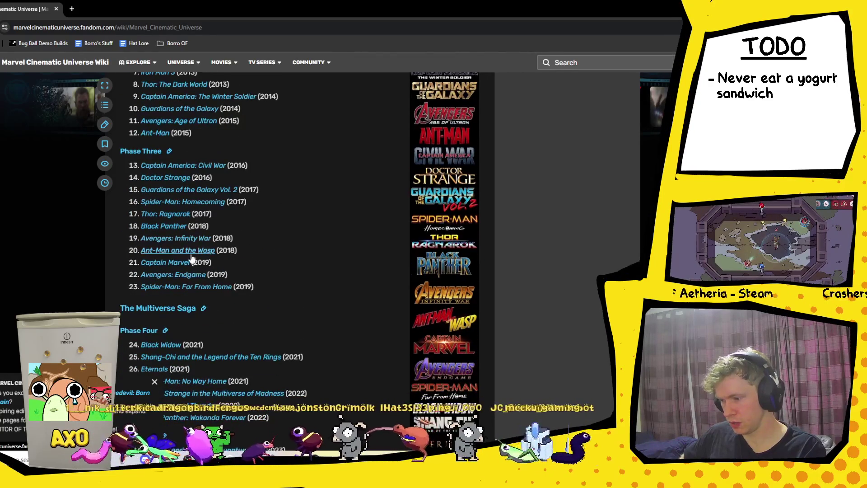
scroll(200, 278, down, 1)
mouse_move(254, 244)
mouse_down()
mouse_move(145, 244)
mouse_move(280, 256)
mouse_up()
scroll(289, 245, down, 1)
click(258, 258)
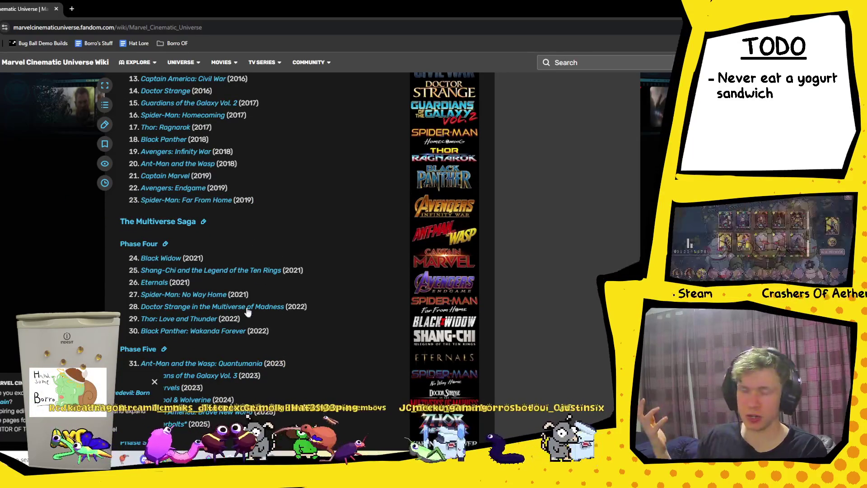
mouse_move(140, 292)
mouse_down()
mouse_move(181, 290)
mouse_move(187, 281)
mouse_up()
click(181, 290)
triple_click(212, 270)
triple_click(162, 282)
click(327, 276)
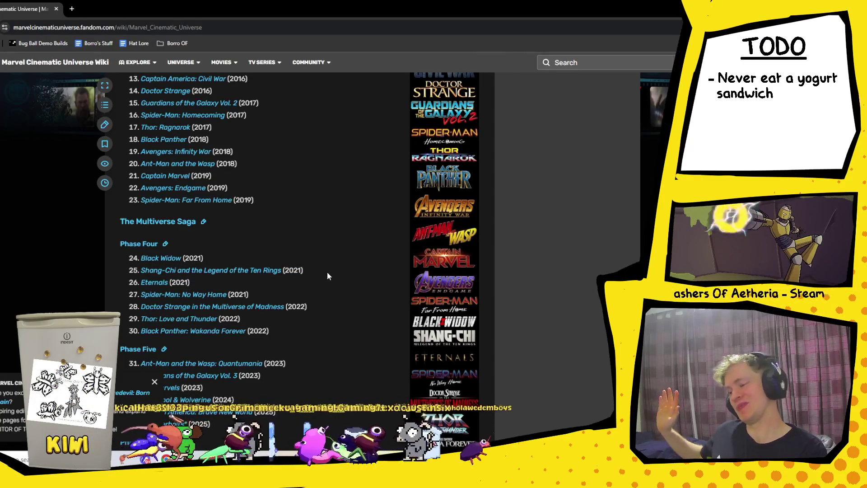
scroll(313, 294, down, 2)
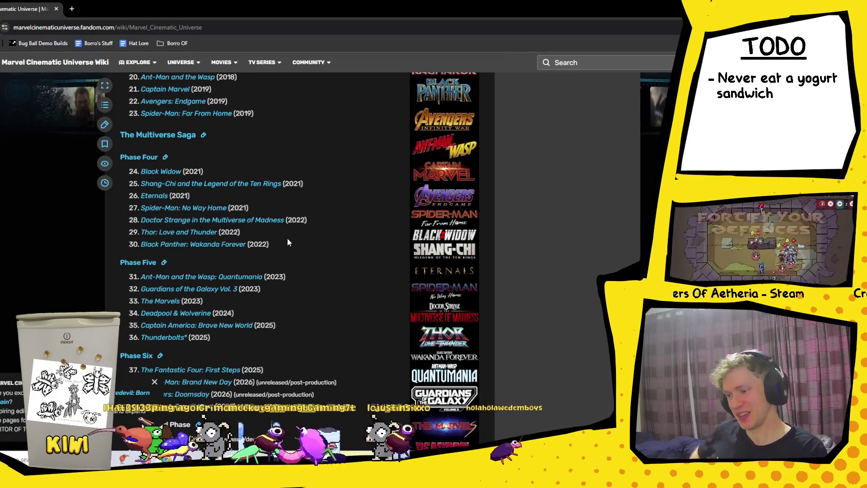
triple_click(329, 220)
triple_click(327, 217)
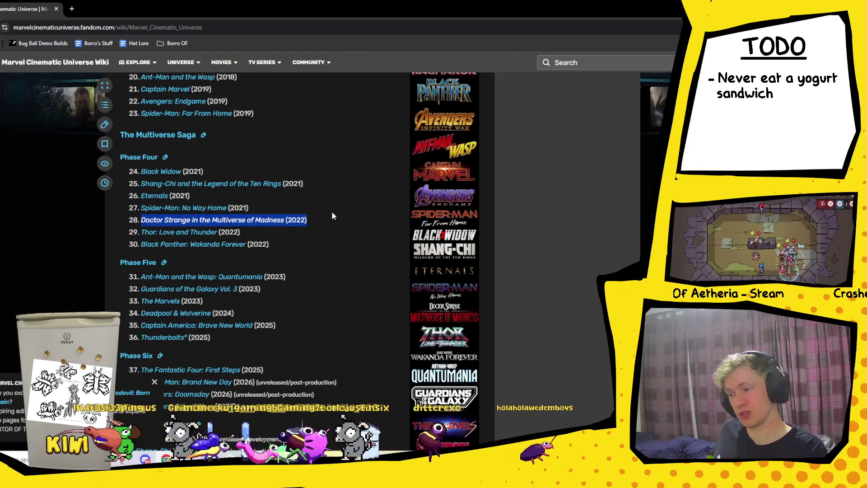
click(288, 222)
mouse_move(141, 244)
mouse_down()
mouse_move(165, 244)
mouse_move(141, 240)
mouse_up()
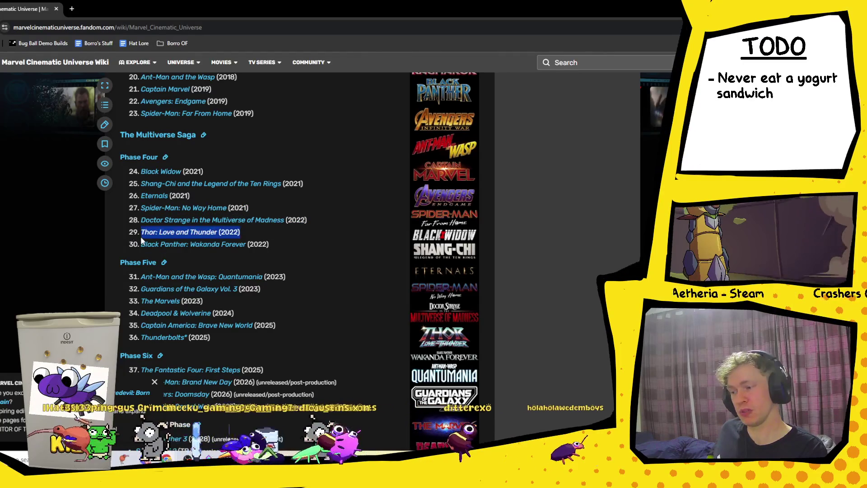
click(335, 239)
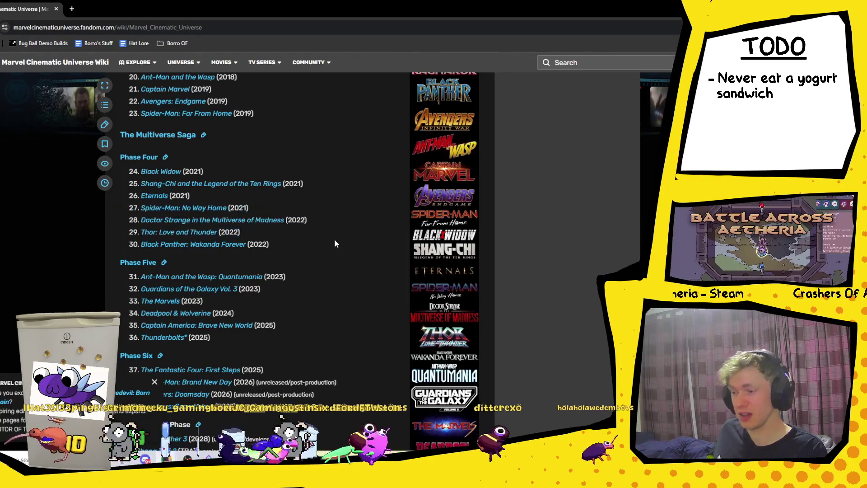
scroll(276, 309, down, 2)
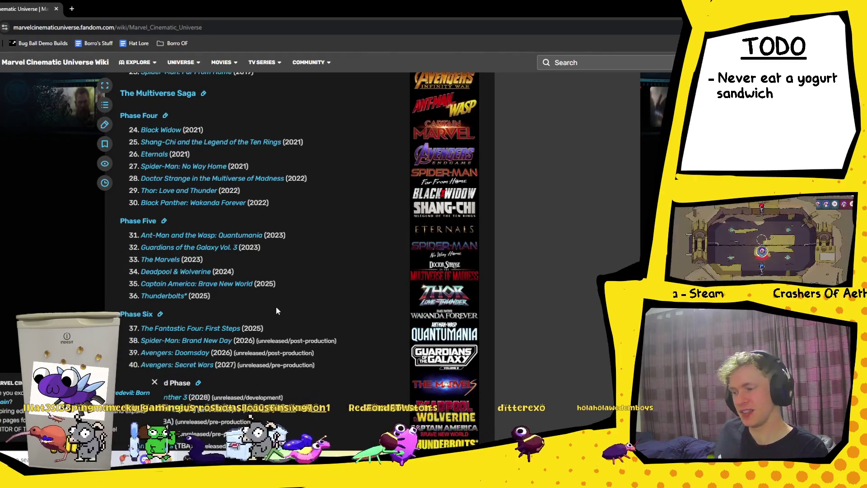
scroll(276, 308, down, 2)
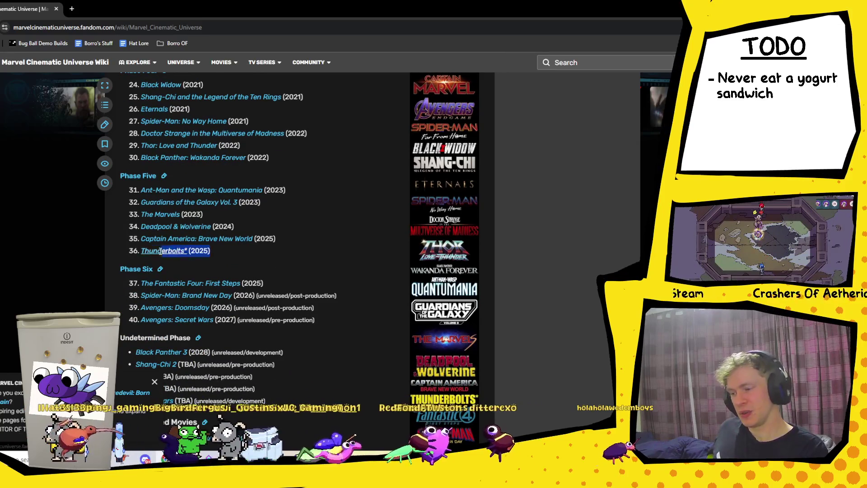
mouse_move(242, 283)
mouse_down()
mouse_move(180, 81)
mouse_move(272, 288)
mouse_up()
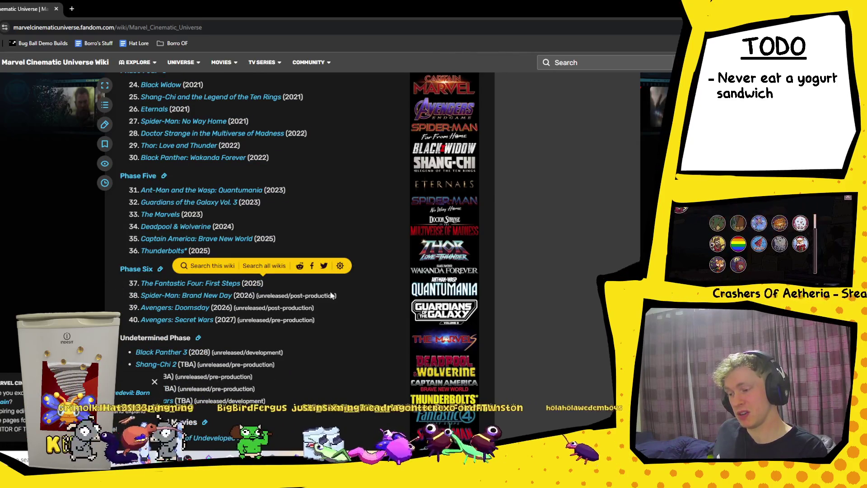
click(360, 298)
scroll(353, 306, down, 2)
scroll(302, 307, up, 4)
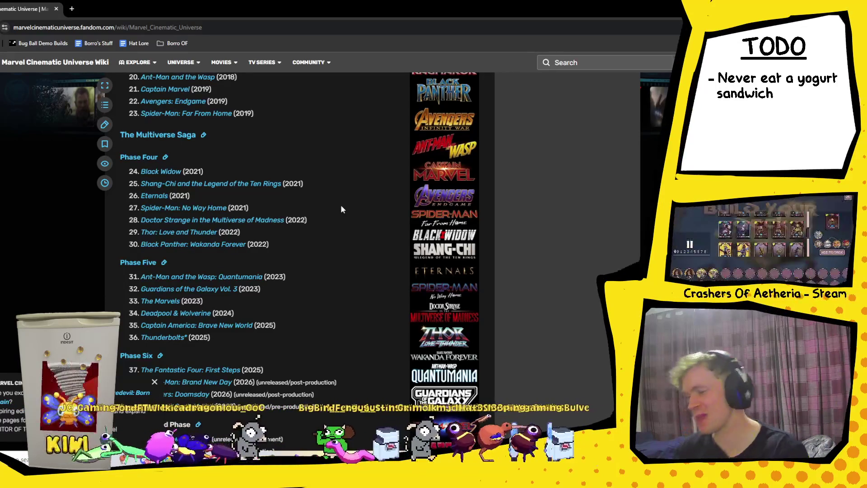
scroll(289, 203, up, 2)
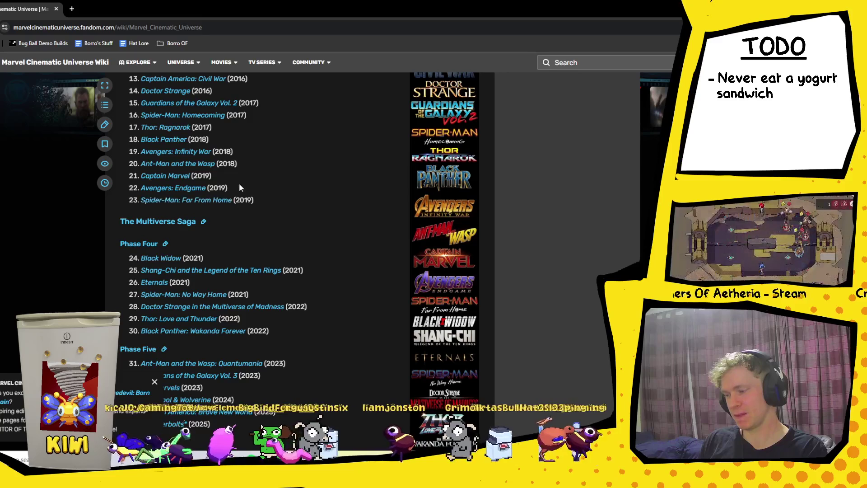
drag(230, 183, 232, 188)
scroll(327, 198, up, 6)
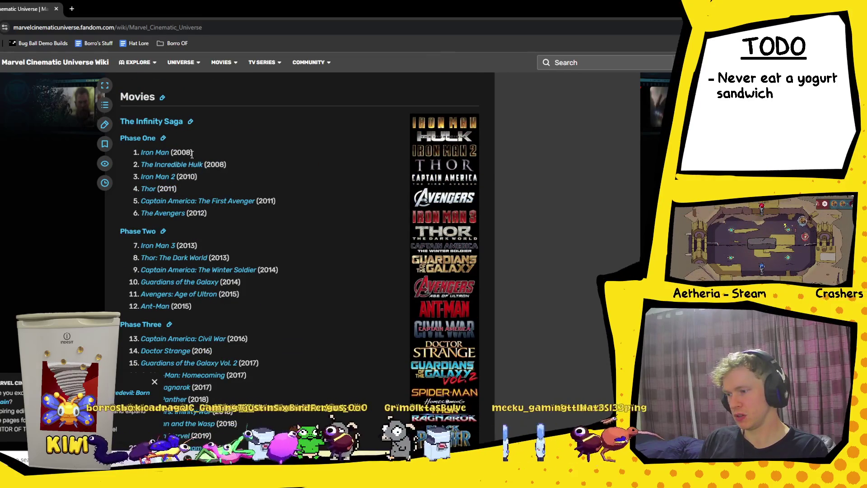
scroll(191, 151, down, 1)
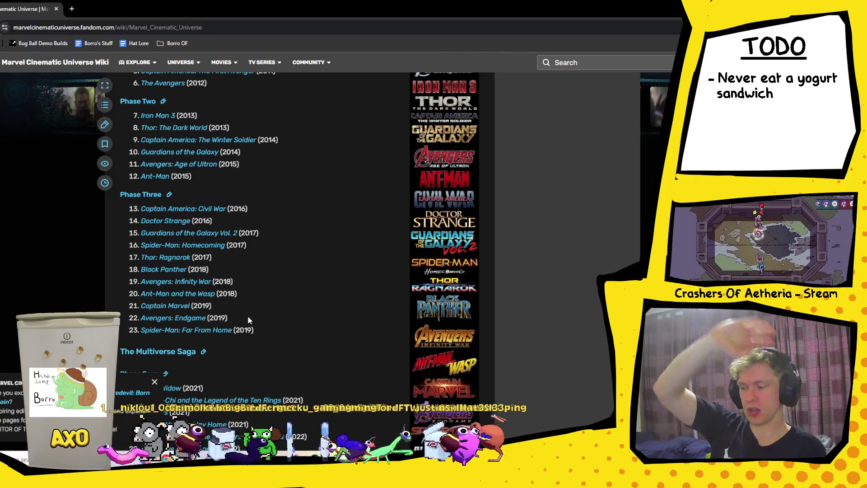
mouse_move(242, 313)
mouse_down()
mouse_move(161, 306)
mouse_move(143, 319)
mouse_up()
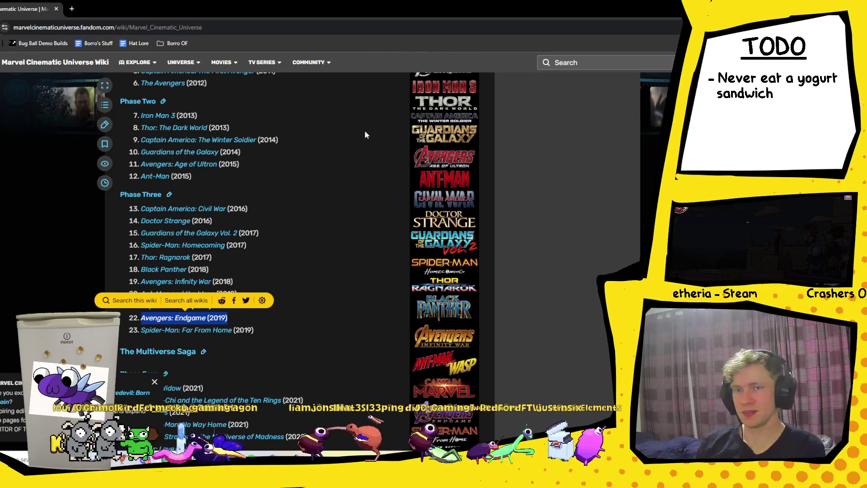
click(577, 298)
scroll(564, 298, down, 5)
scroll(550, 300, down, 2)
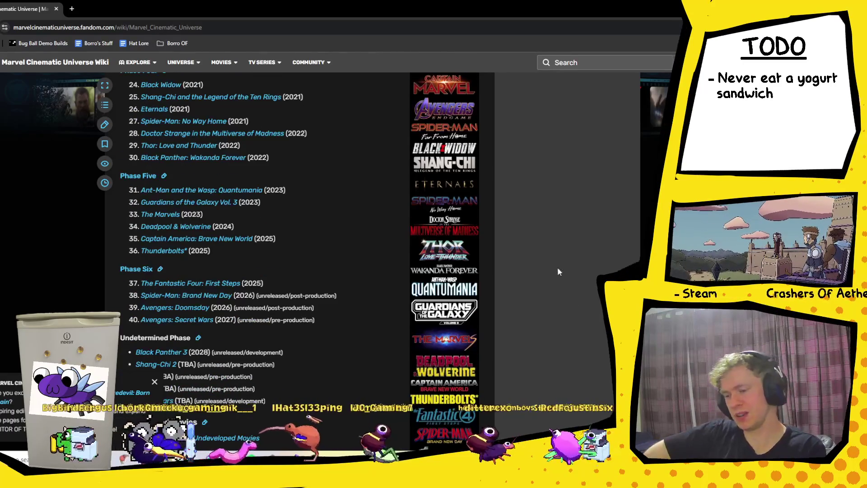
key(alt+Tab)
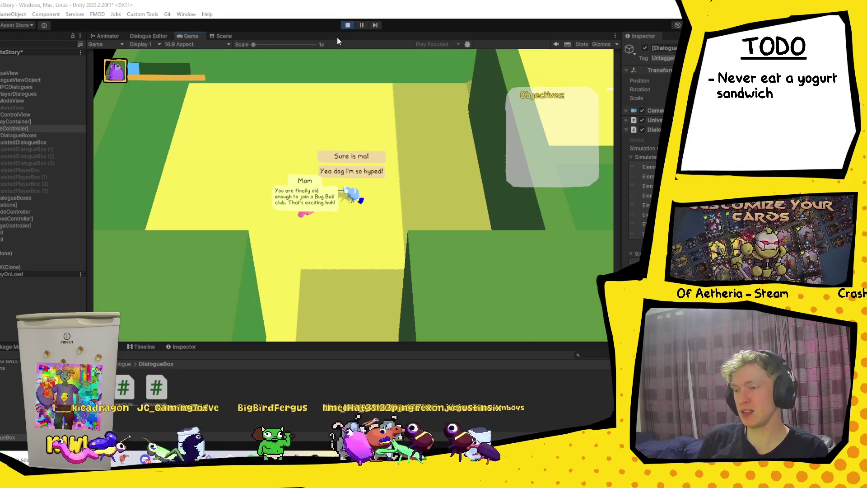
- Stop Play mode to return to the grassy level scene
click(347, 26)
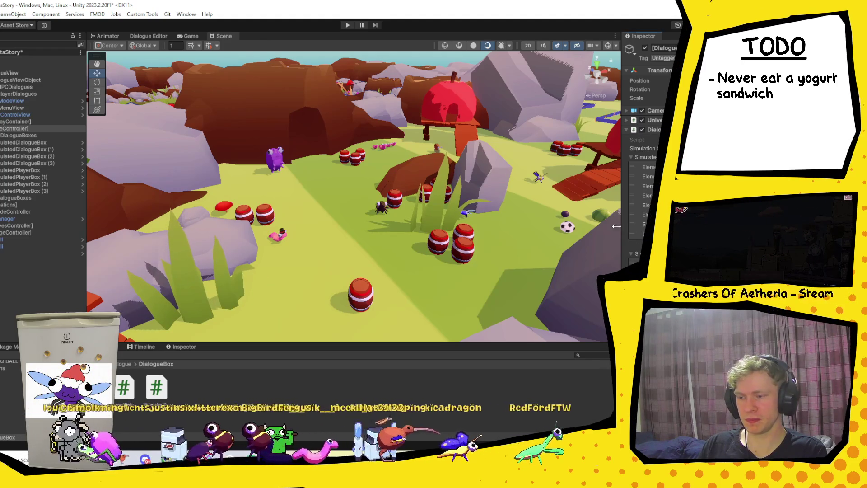
- Widen the Hierarchy panel and select the four SimulatedDialogueBox objects
drag(622, 226, 535, 226)
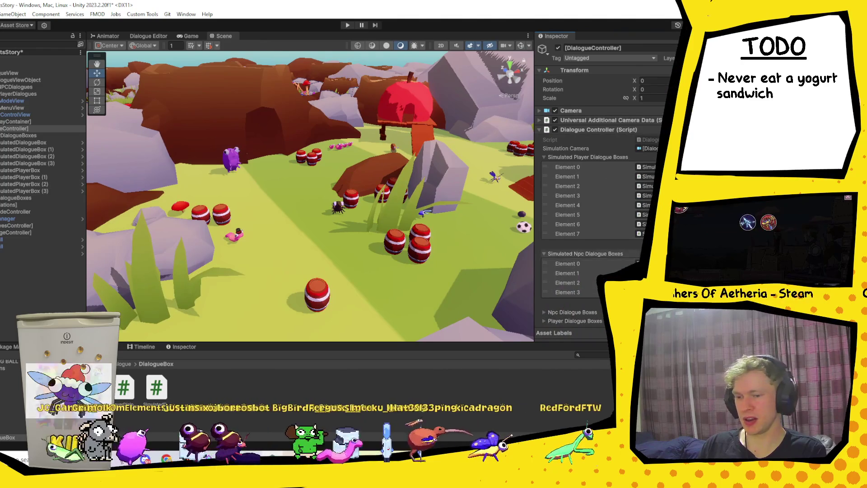
scroll(605, 190, down, 2)
click(4, 163)
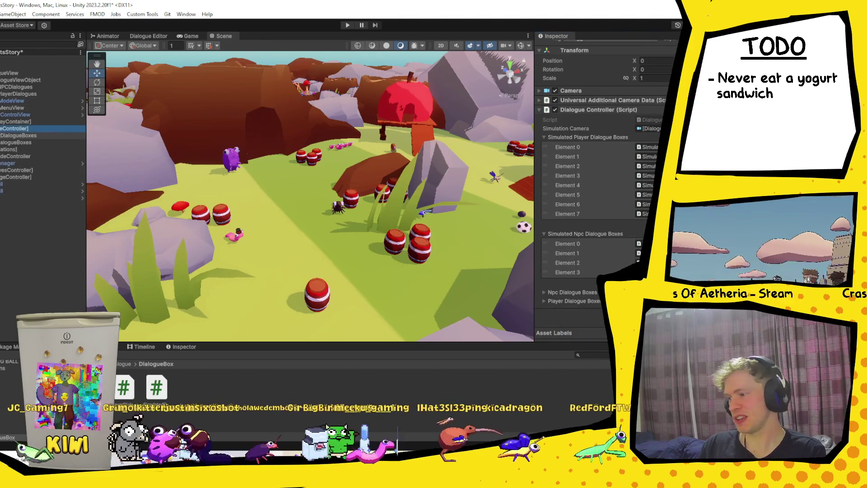
click(25, 149)
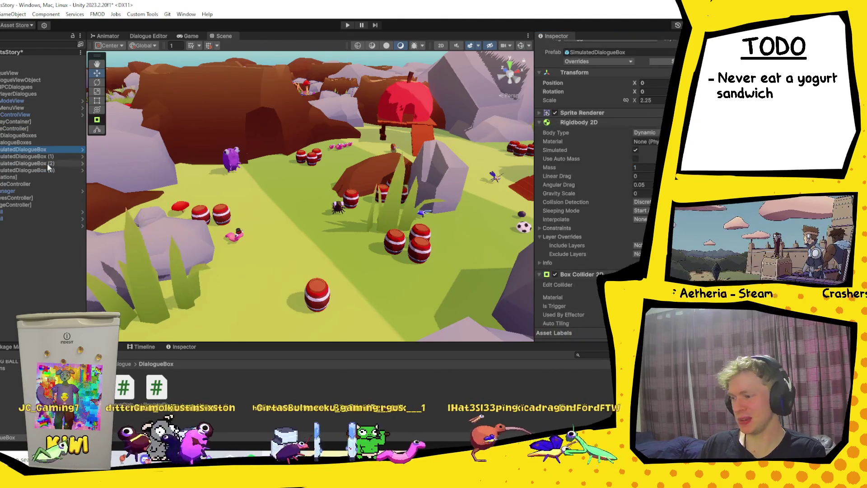
shift+click(45, 170)
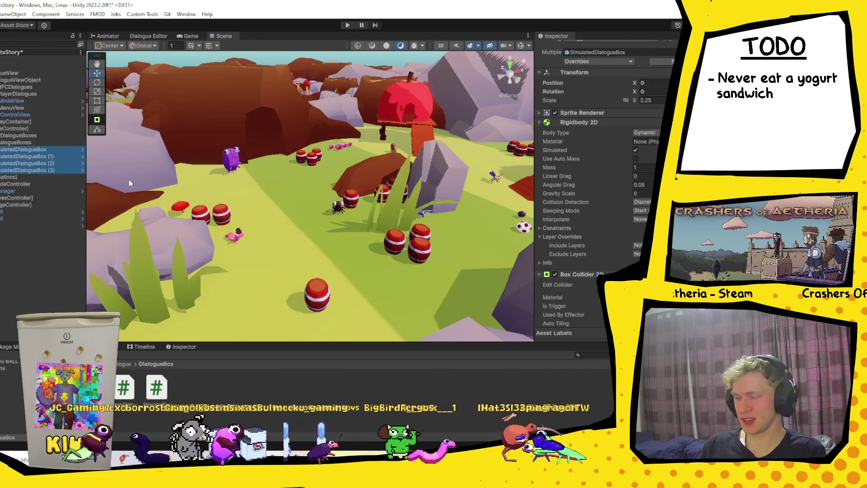
- Duplicate them and place copies (4) through (7) in order after the originals
key(ctrl+d)
drag(34, 183, 33, 202)
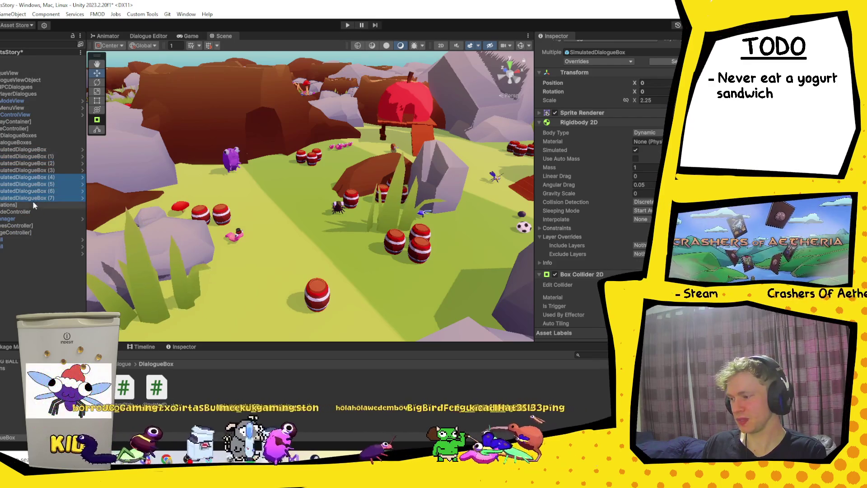
click(37, 178)
key(F2)
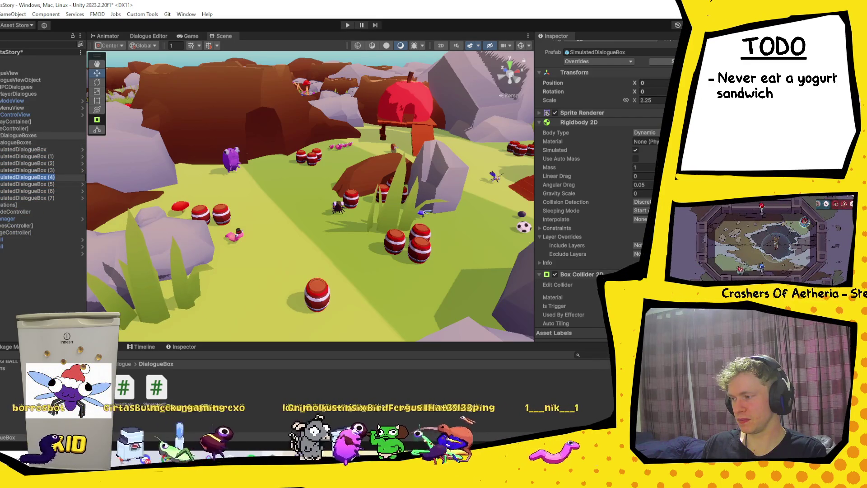
key(Return)
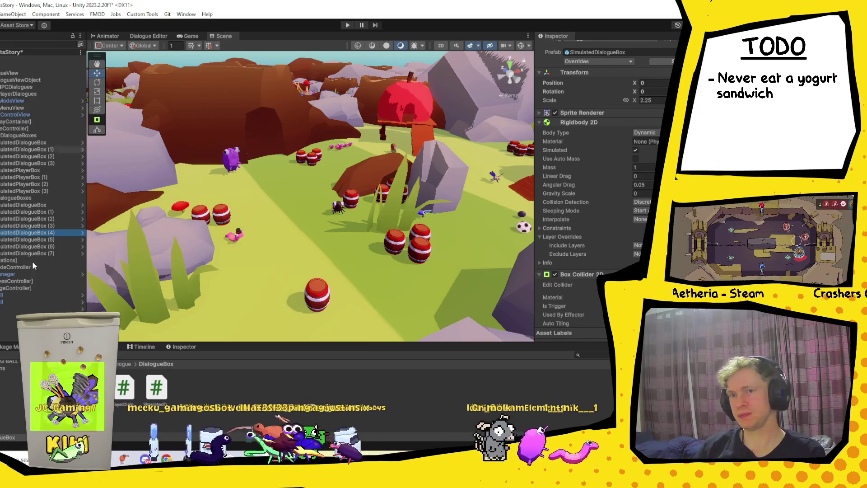
- Rename SimulatedDialogueBox (4) to SimulatedNPCBox
click(56, 234)
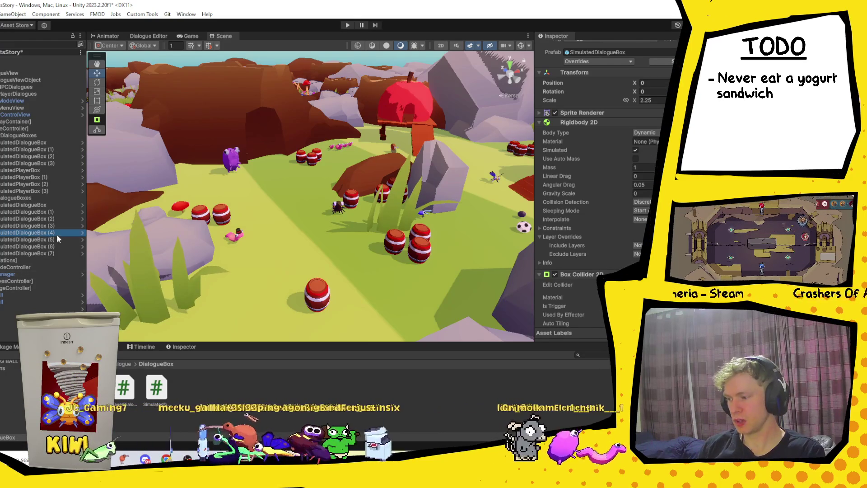
double_click(51, 232)
key(BackSpace)
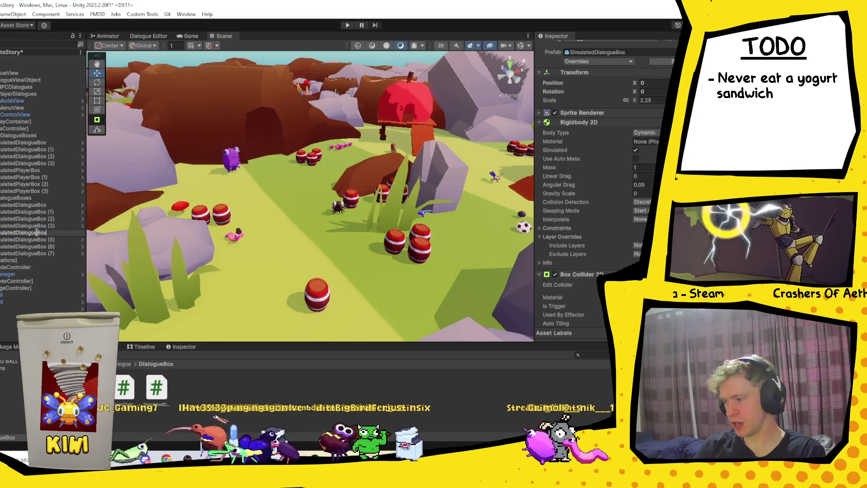
shift+click(19, 236)
text(NPBox)
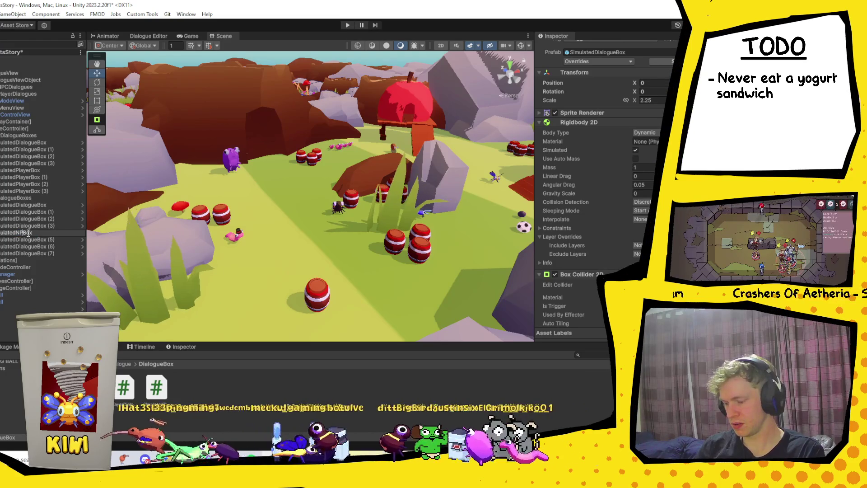
click(42, 238)
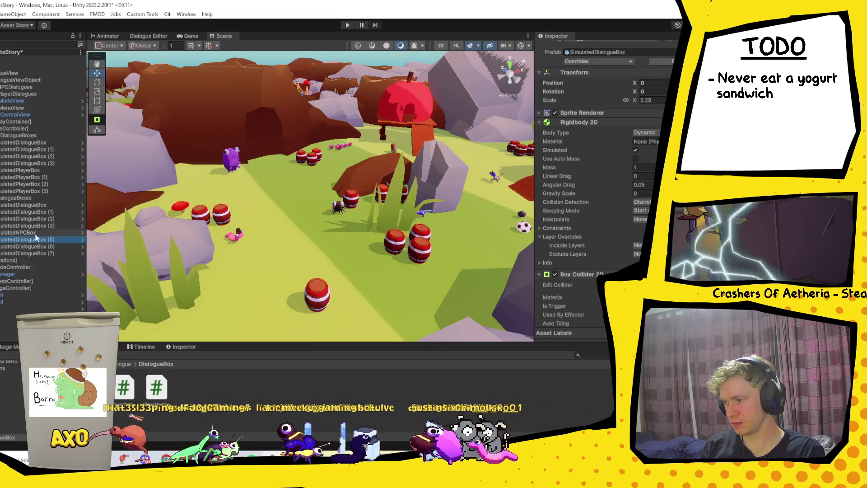
click(35, 234)
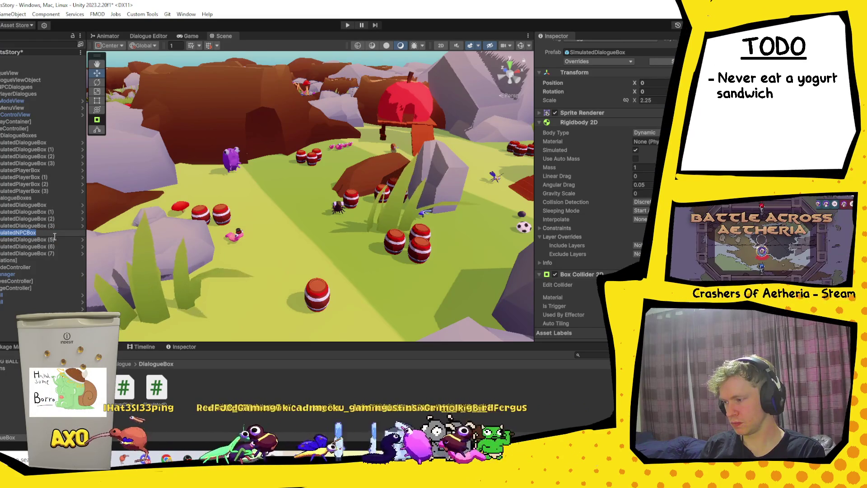
- Rename SimulatedDialogueBox (5) to SimulatedNPCBox (1)
click(61, 240)
key(F2)
text(SimulatedNPCBox ()
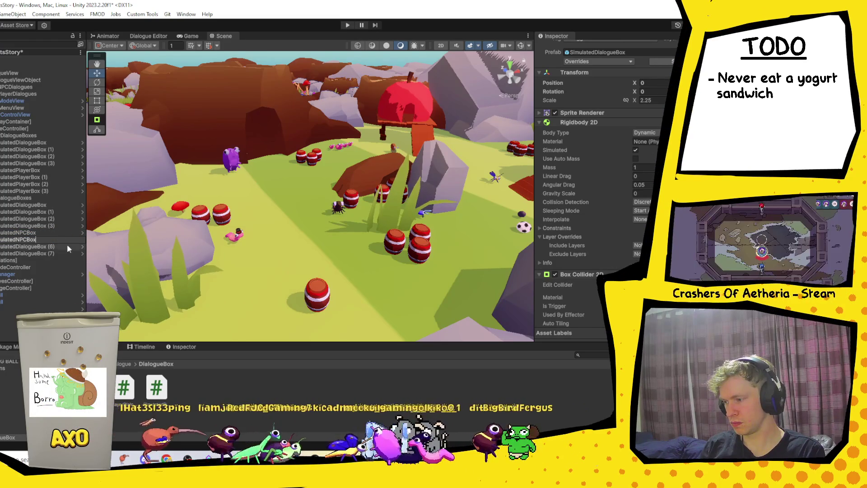
text(1))
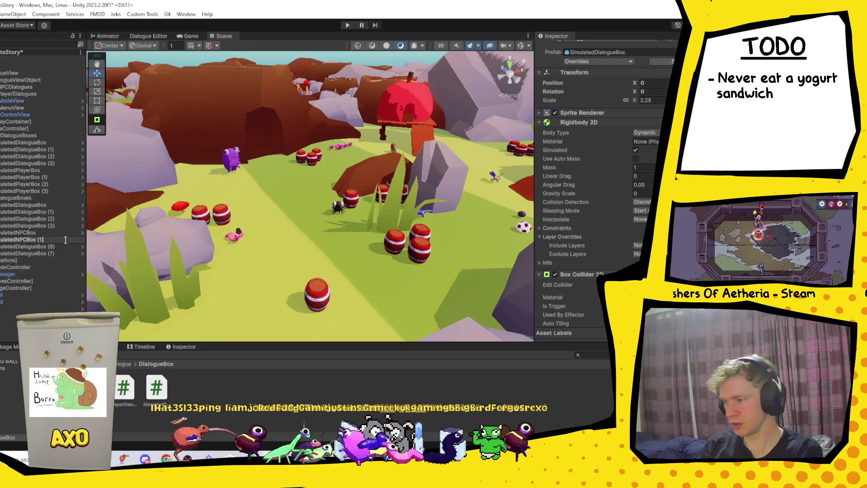
key(Return)
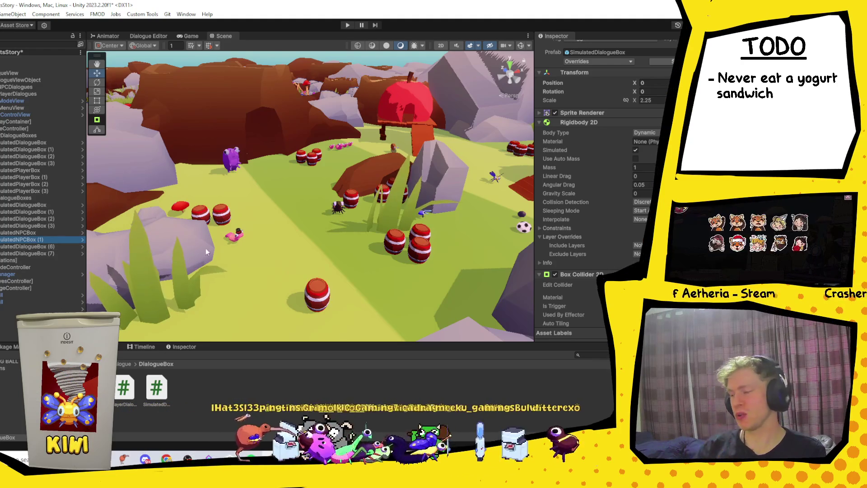
click(33, 240)
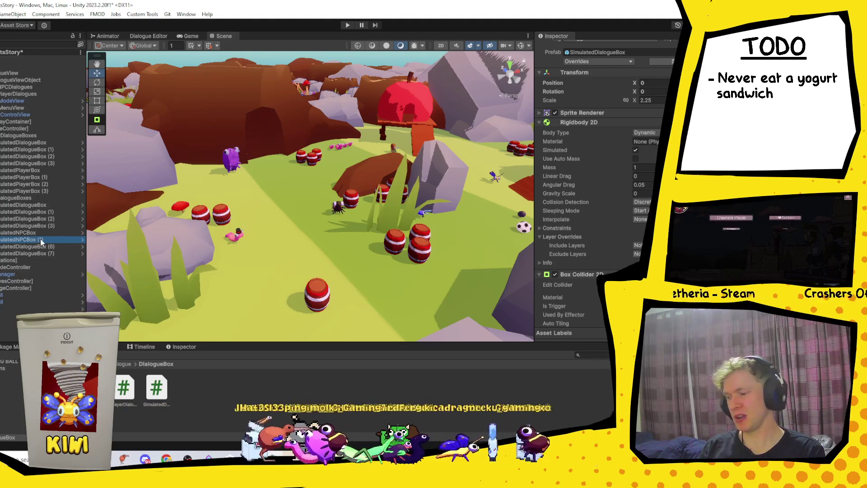
- Rename SimulatedDialogueBox (6) to SimulatedNPCBox (2) using the copied name
click(47, 247)
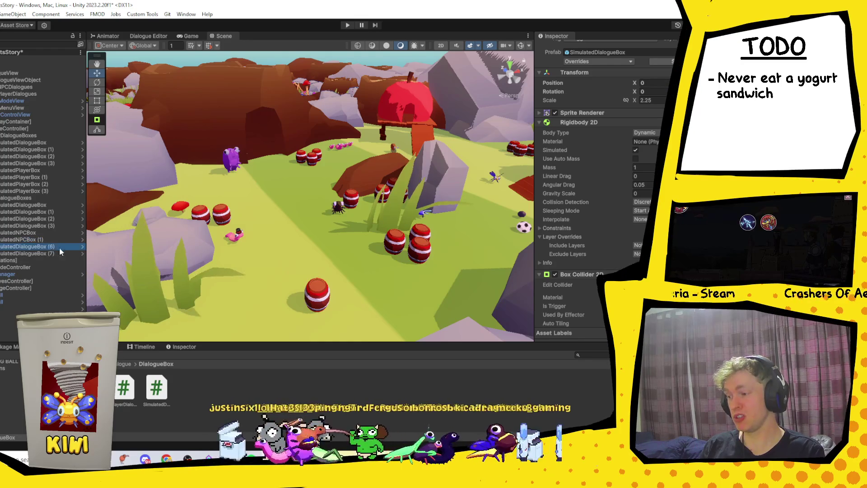
key(F2)
key(ctrl+v)
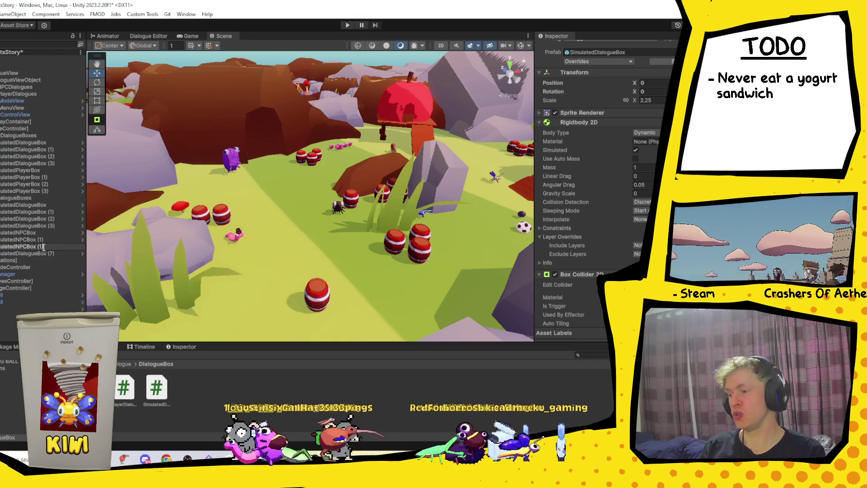
key(BackSpace)
key(BackSpace)
text(2))
key(Return)
- Rename SimulatedDialogueBox (7) to SimulatedNPCBox (3) using the copied name
click(47, 253)
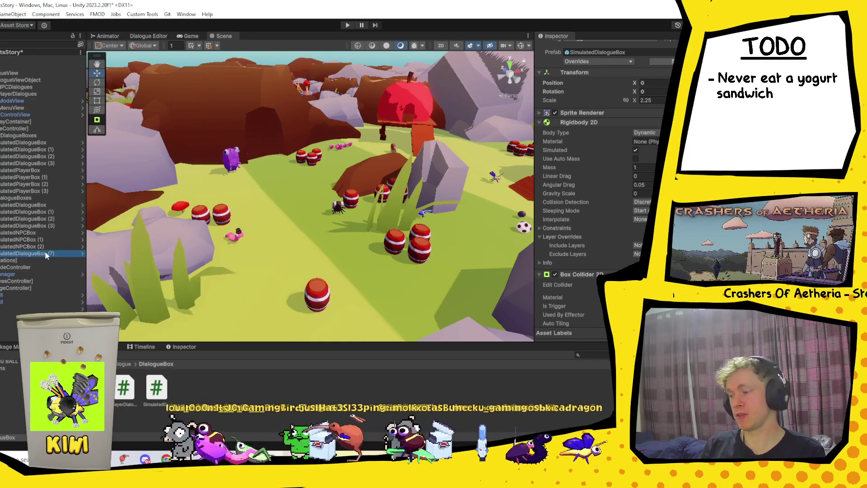
key(F2)
key(ctrl+v)
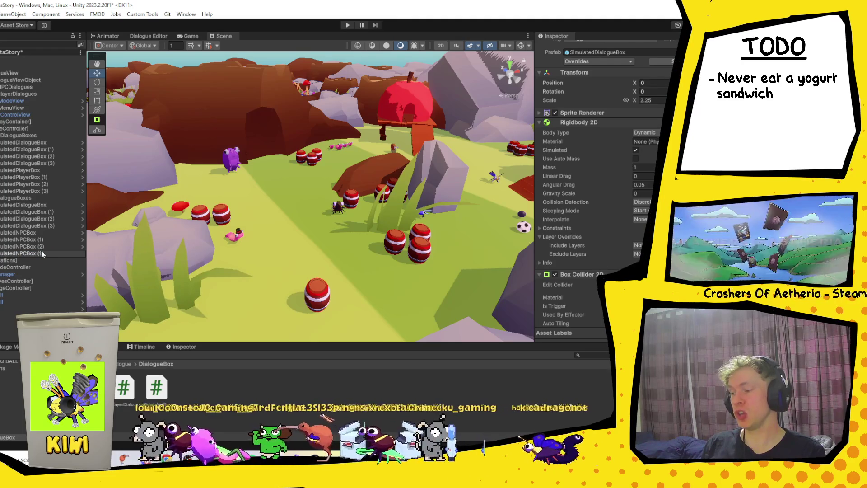
key(BackSpace)
key(BackSpace)
text(3))
key(Return)
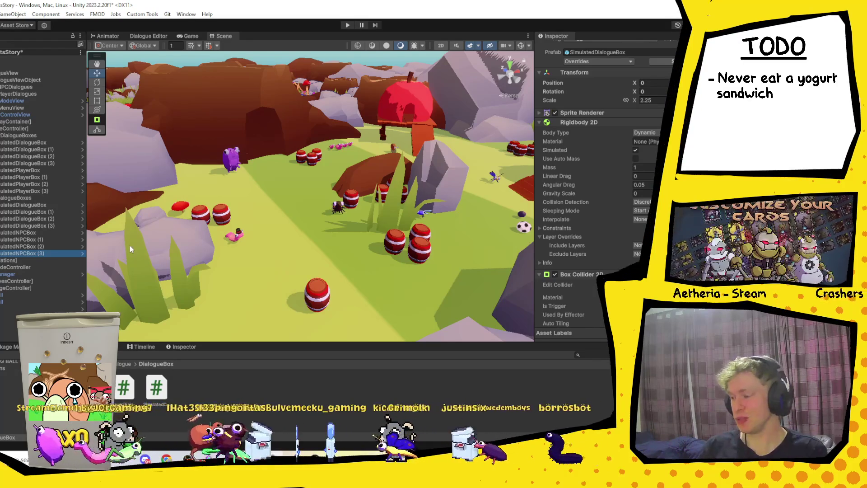
click(29, 128)
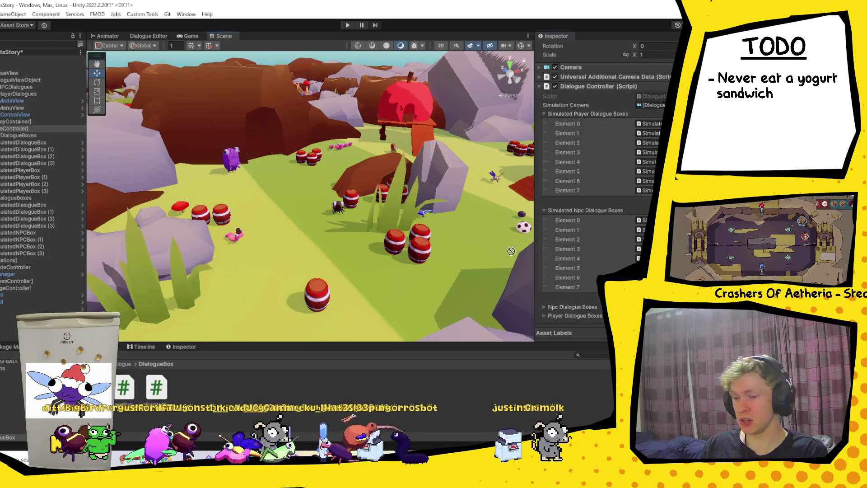
click(32, 246)
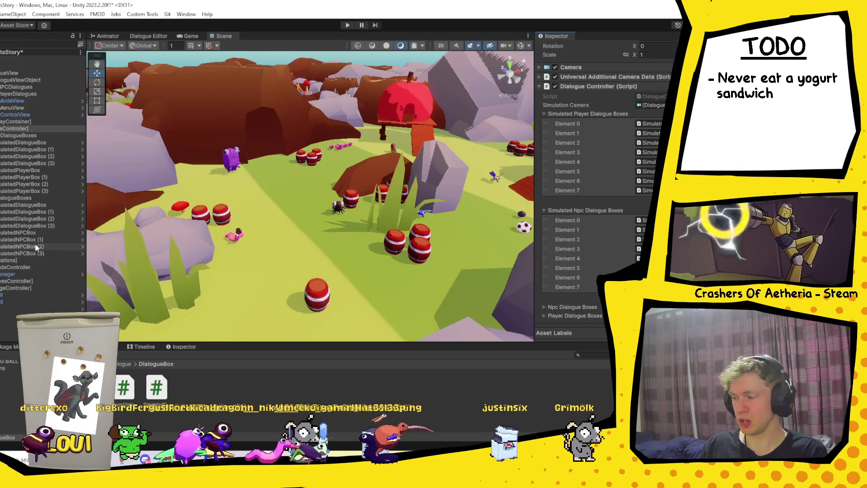
click(21, 254)
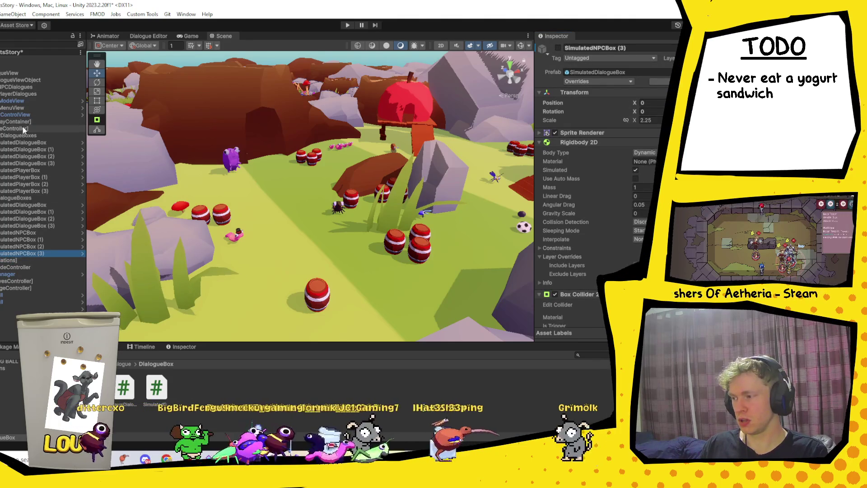
click(14, 128)
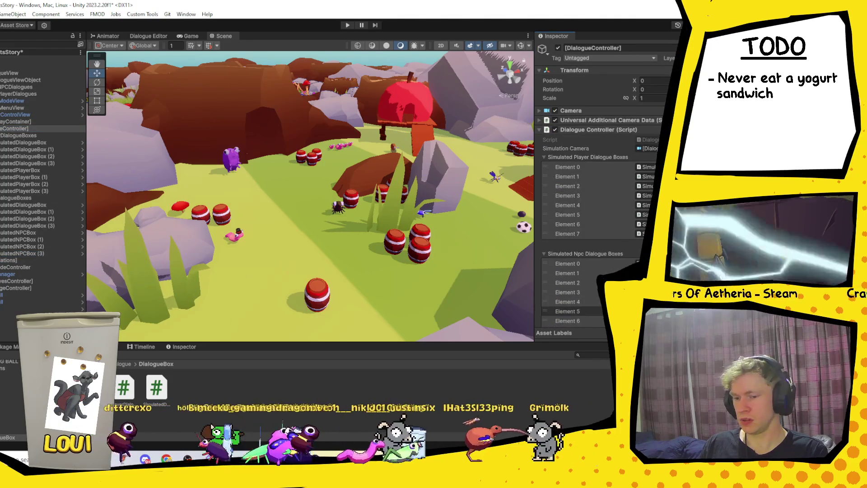
scroll(560, 273, down, 3)
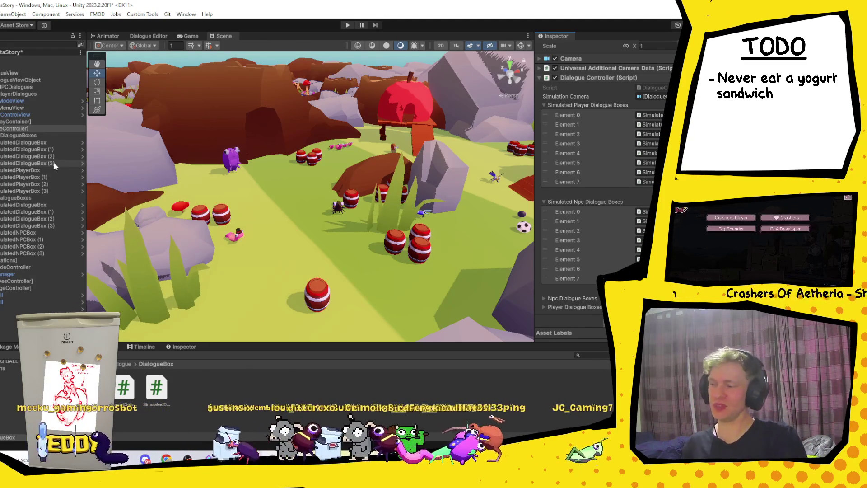
- Check the four SimulatedDialogueBox objects' Box Collider 2D, then enter Play mode
click(42, 141)
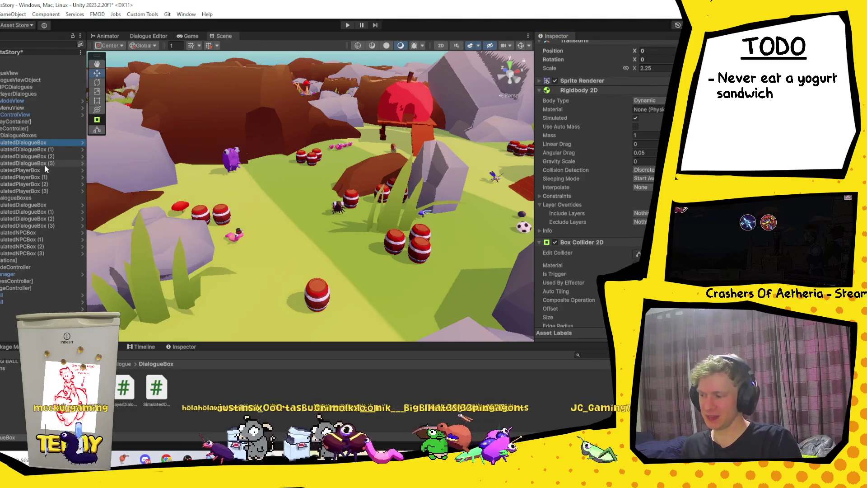
scroll(605, 190, down, 5)
scroll(587, 180, down, 1)
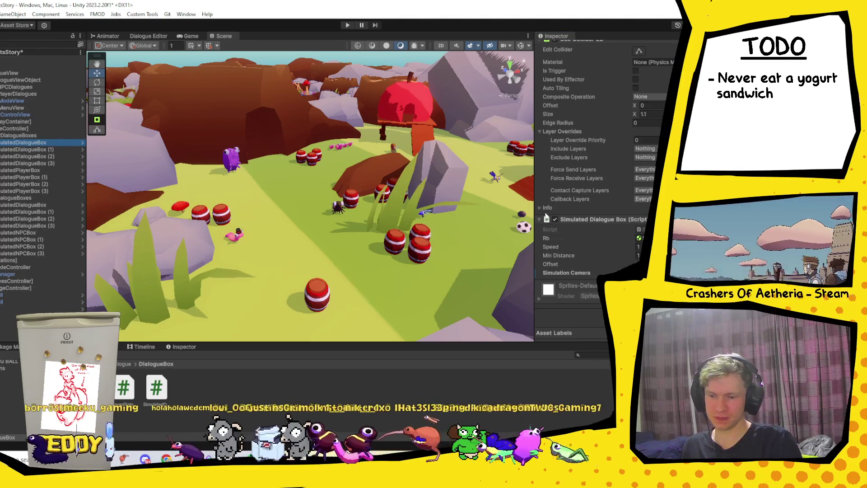
shift+click(41, 163)
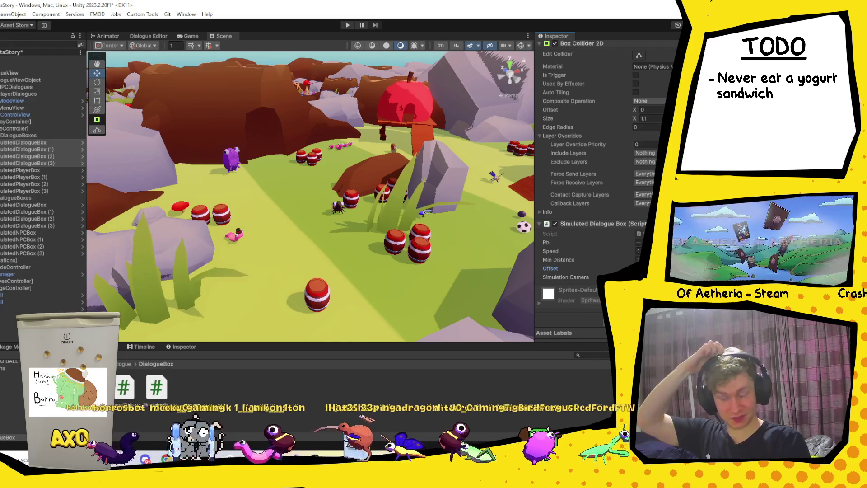
click(347, 25)
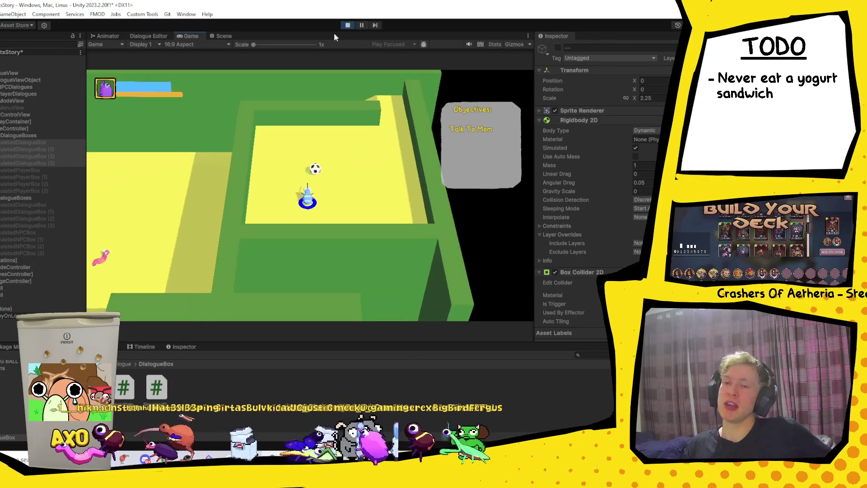
- Steer the player with D, W, A and S to Mom until 'Hey kiddo!' appears
key(d)
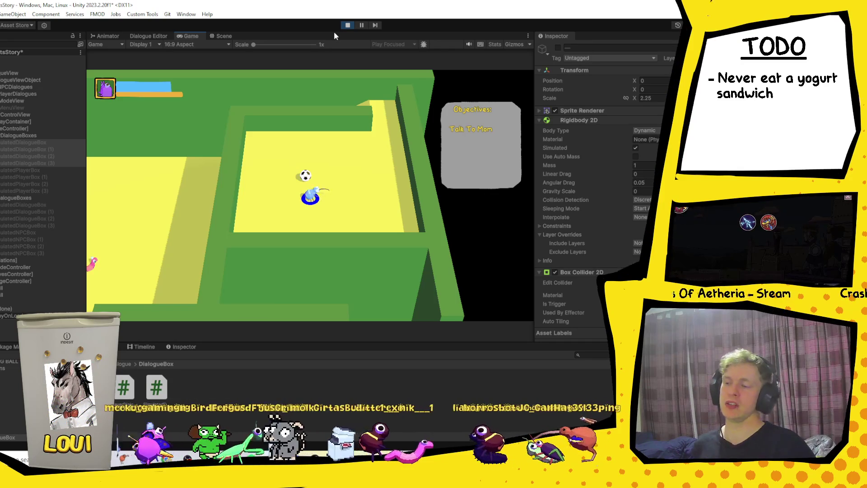
key(d)
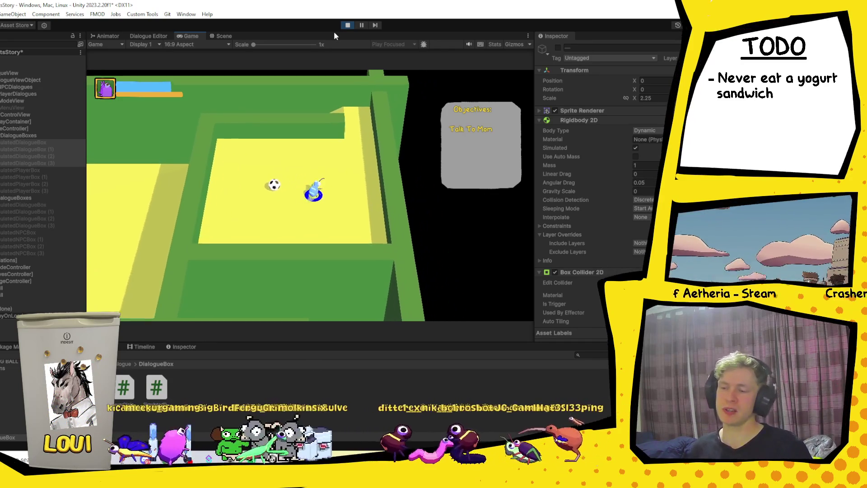
key(w)
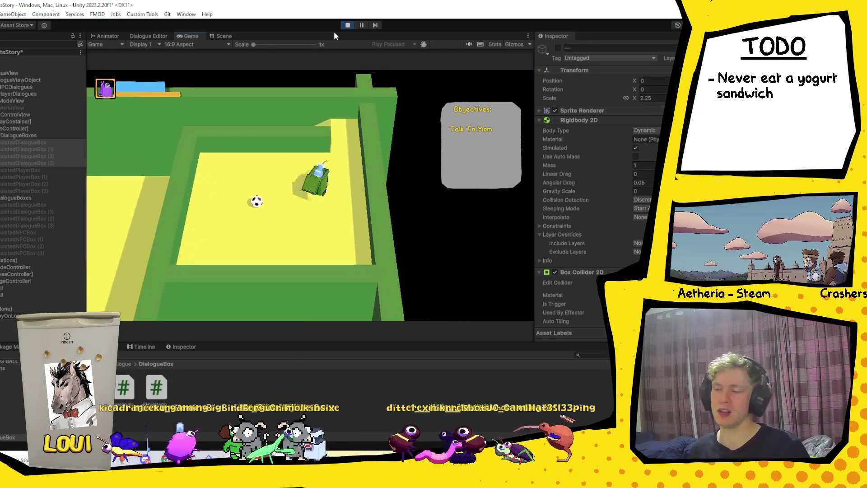
key(a)
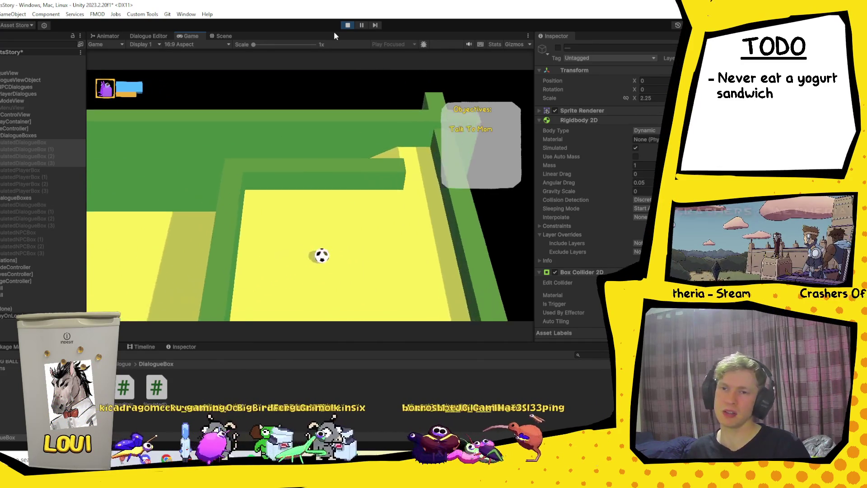
key(s)
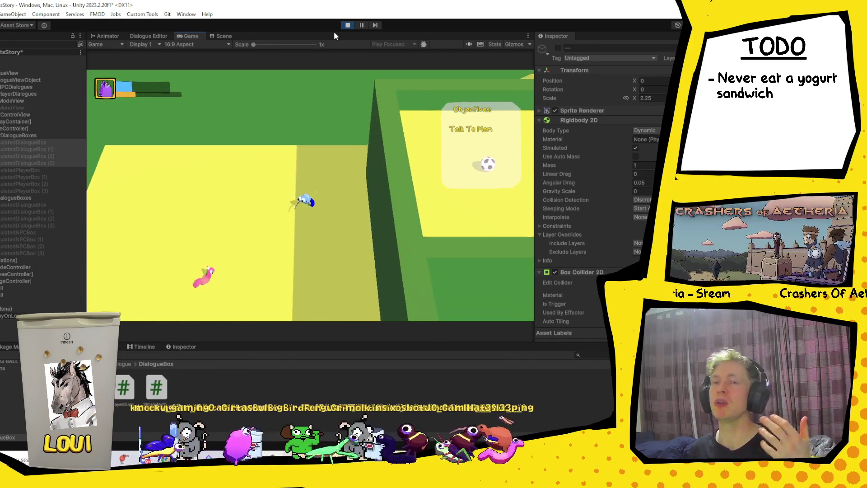
key(s)
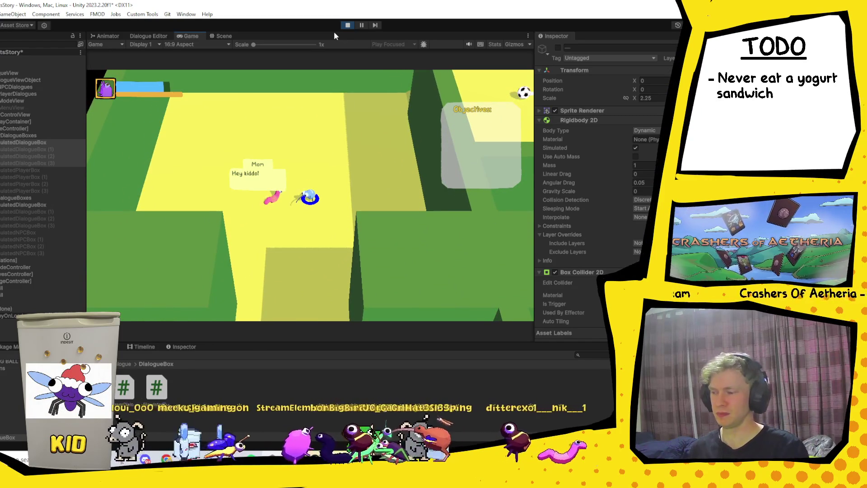
click(34, 144)
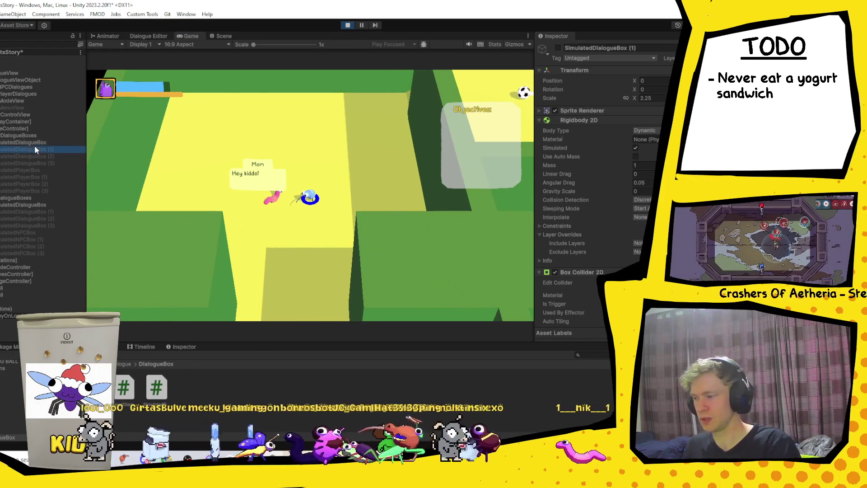
- Review SimulatedDialogueBox (1)'s Speed, Min Distance and Offset, and glance at DialogueController.cs
scroll(587, 181, down, 10)
click(551, 264)
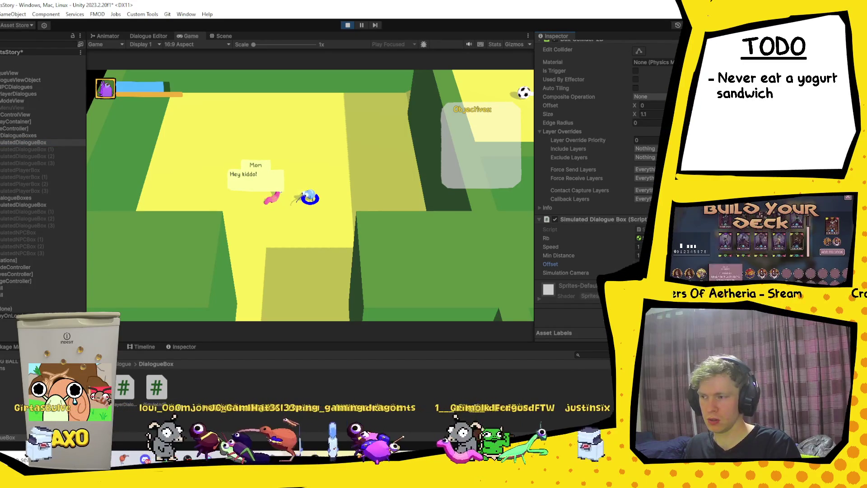
click(293, 459)
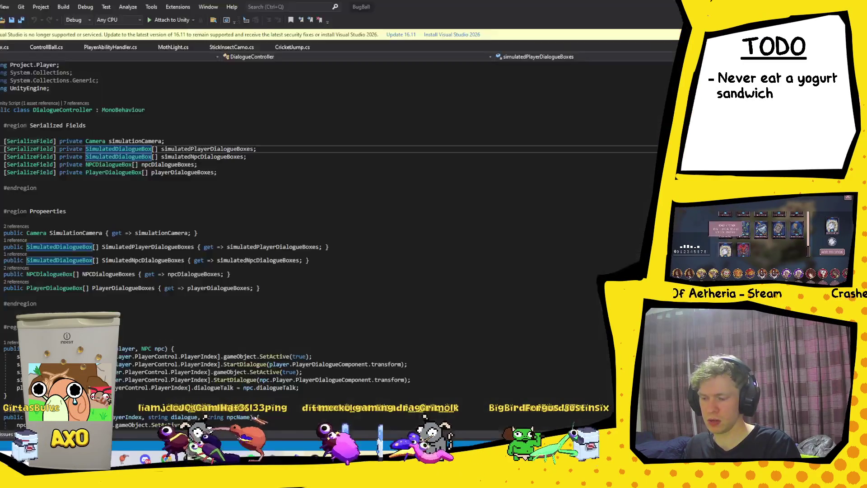
click(272, 458)
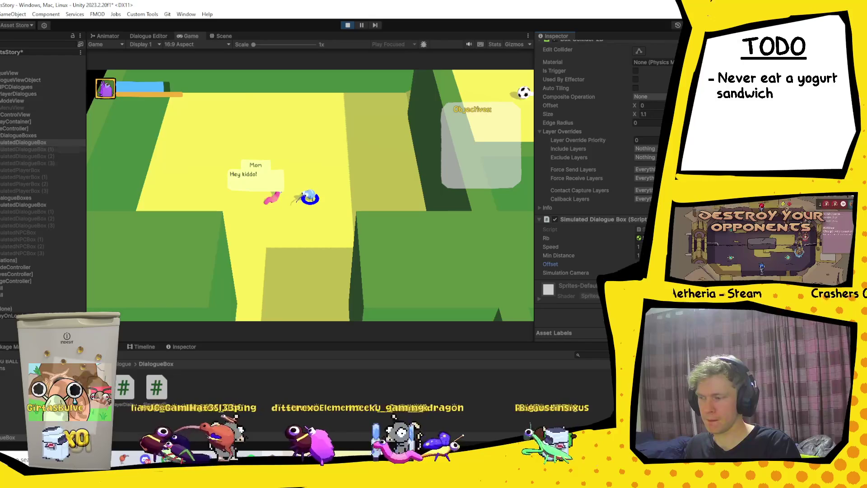
- Select the NPC SimulatedDialogueBox to view its collider and script in the Inspector
click(36, 204)
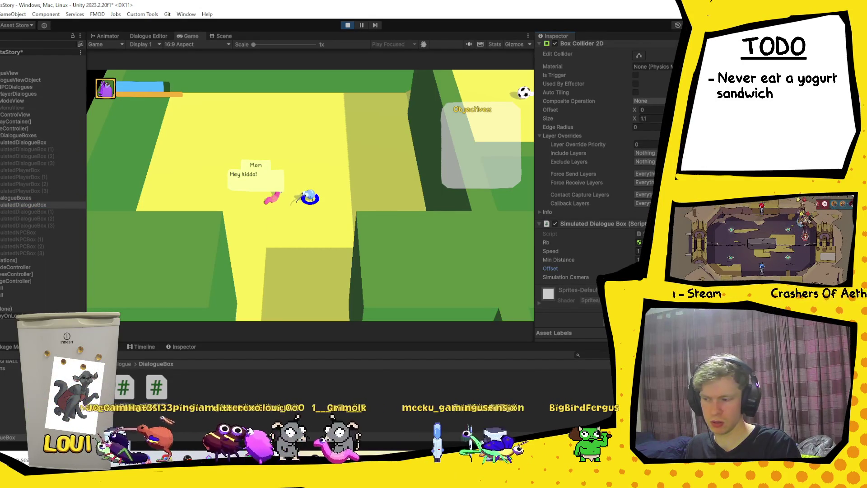
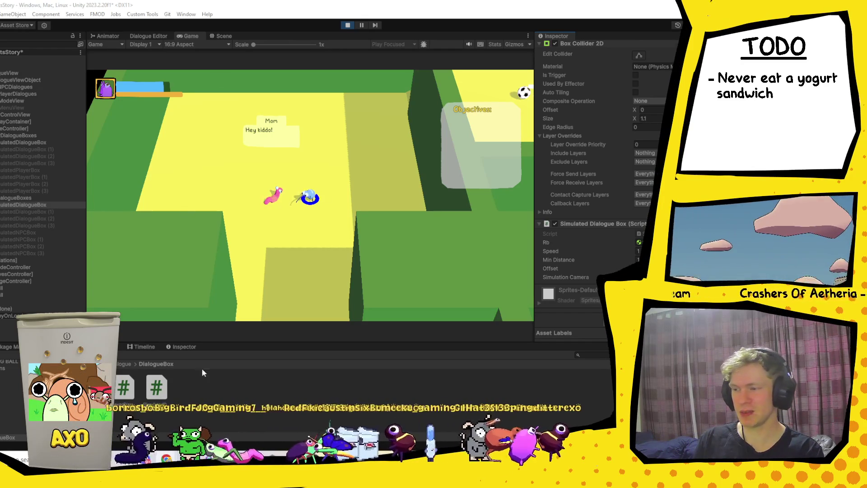
- Exit play mode and select the simulated player and NPC dialogue boxes in the Hierarchy
click(347, 26)
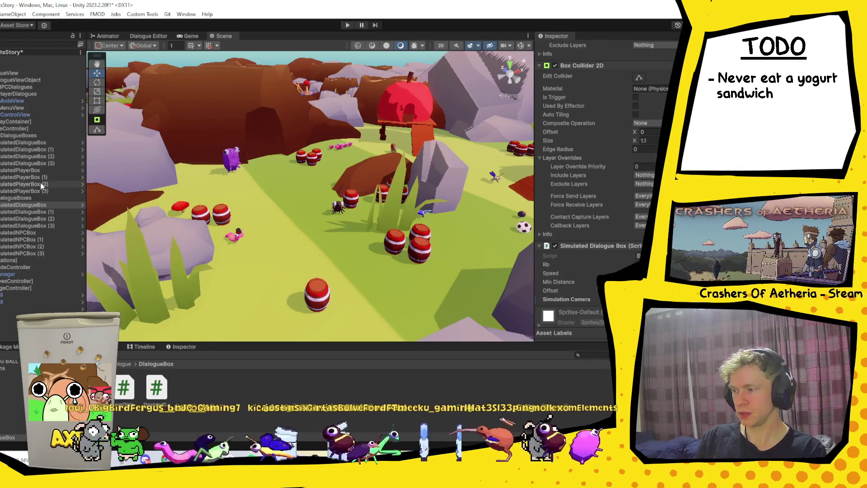
click(28, 170)
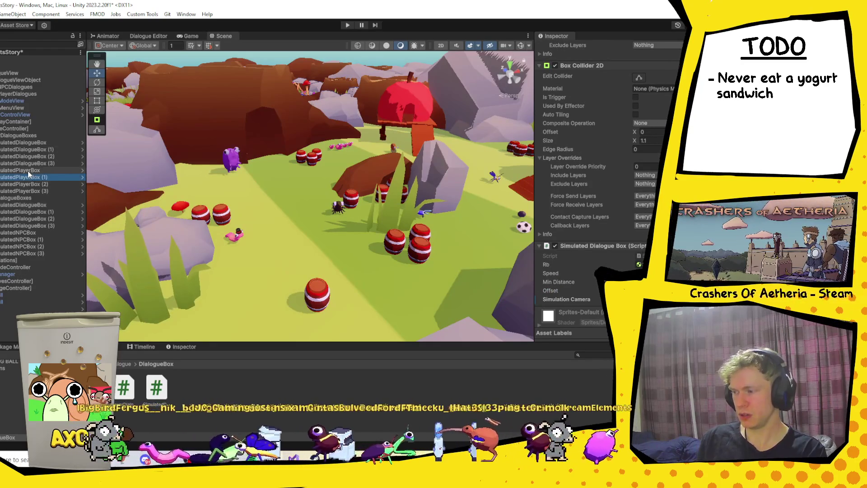
shift+click(48, 190)
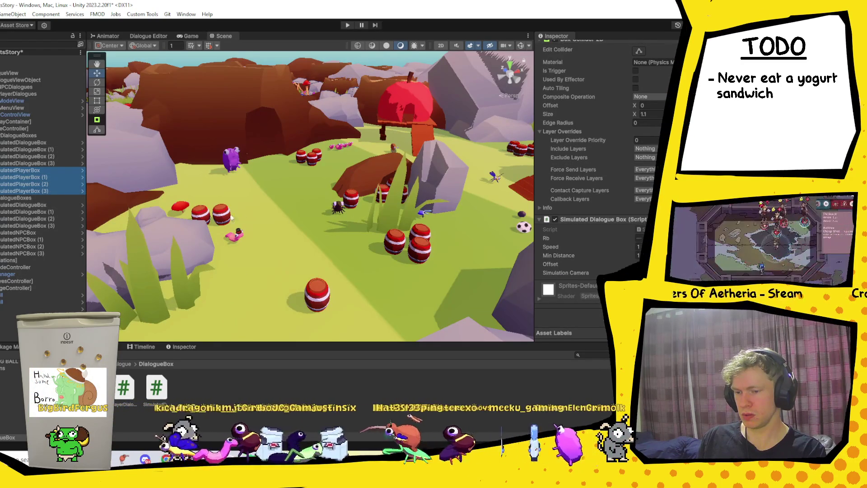
ctrl+click(41, 233)
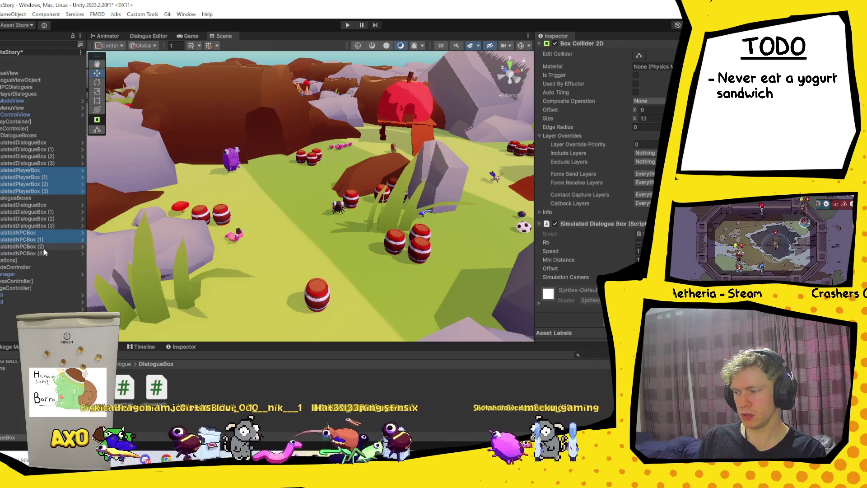
- Inspect NPCDialogues and the DialogueController with its simulation camera and eight simulated boxes
click(84, 195)
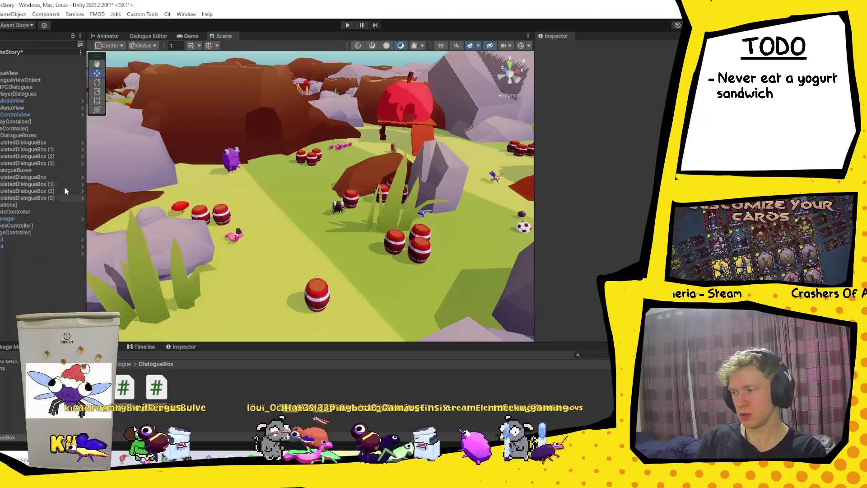
click(18, 87)
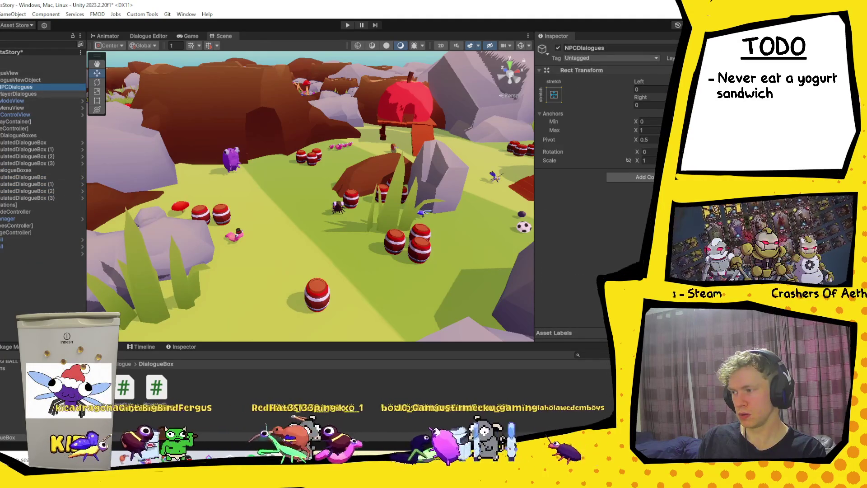
click(14, 129)
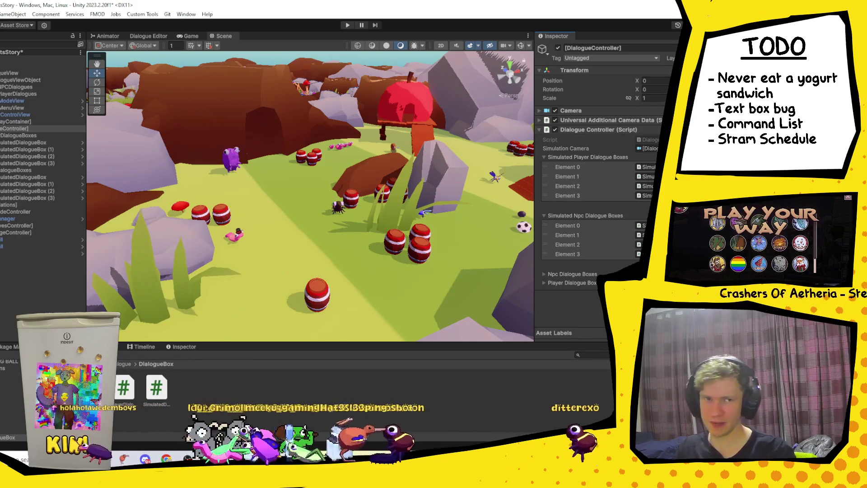
- Inspect the first SimulatedDialogueBox's components, then enter play mode to test the dialogue
mouse_move(250, 459)
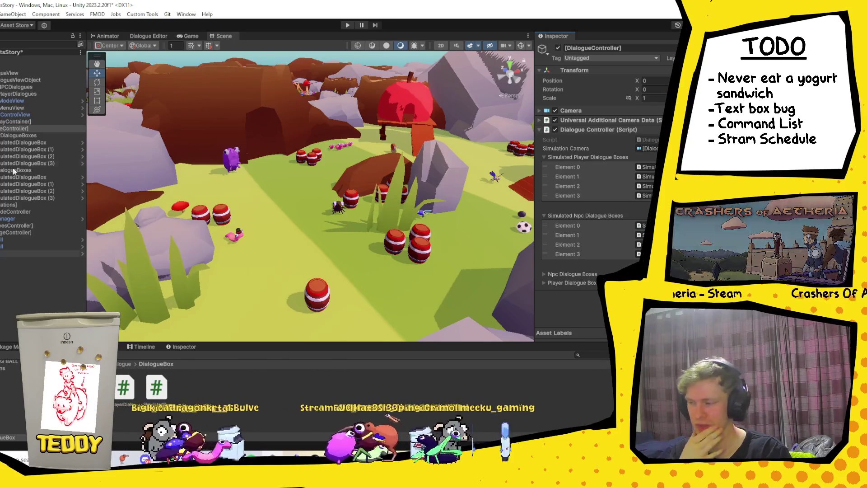
click(47, 143)
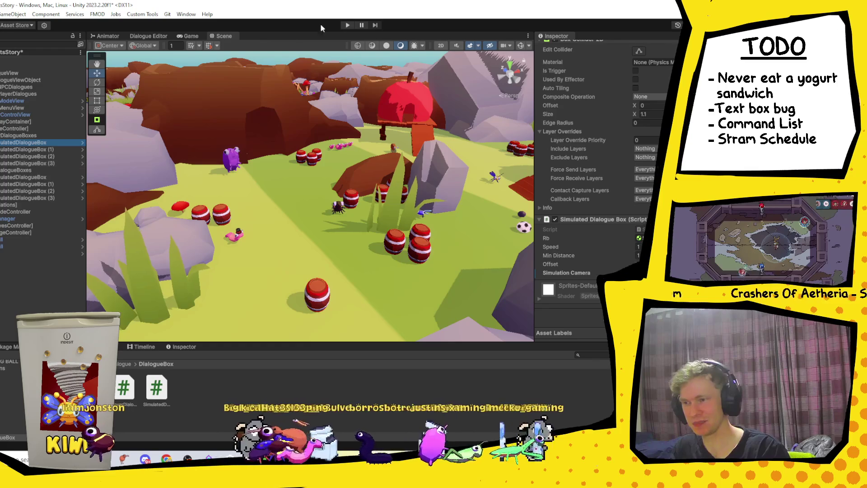
click(348, 25)
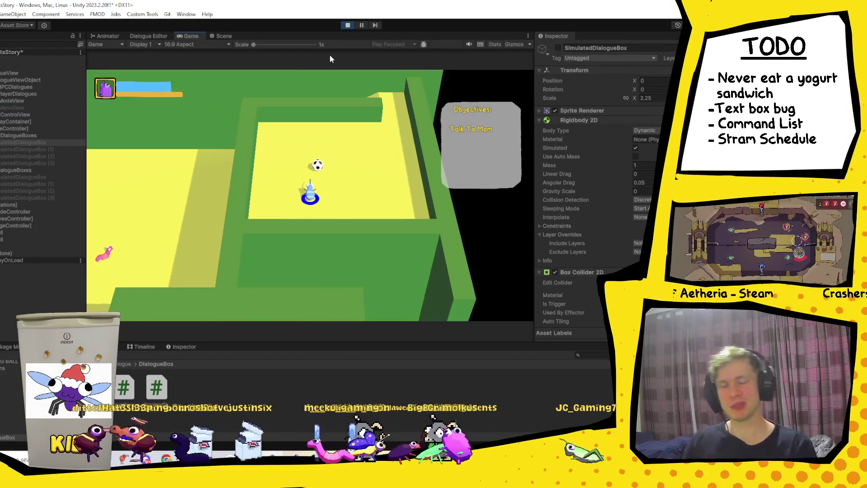
- Walk the player to Mom and talk until she asks about being a year closer to death
key(w)
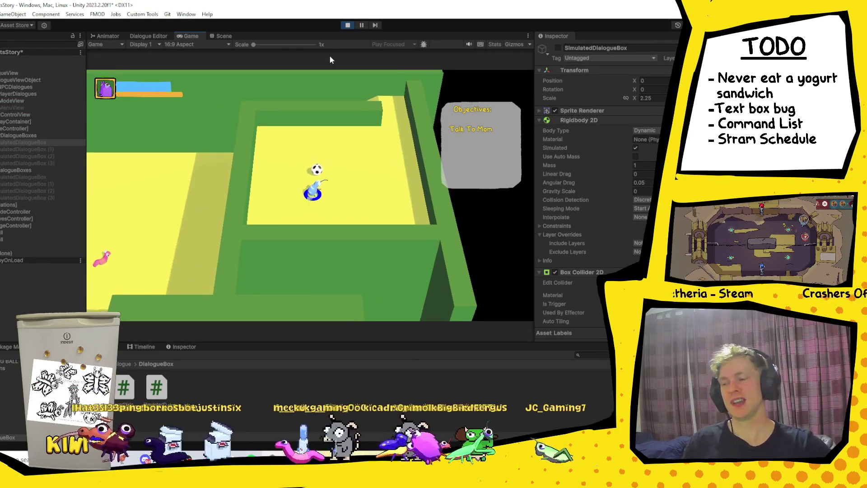
key(w)
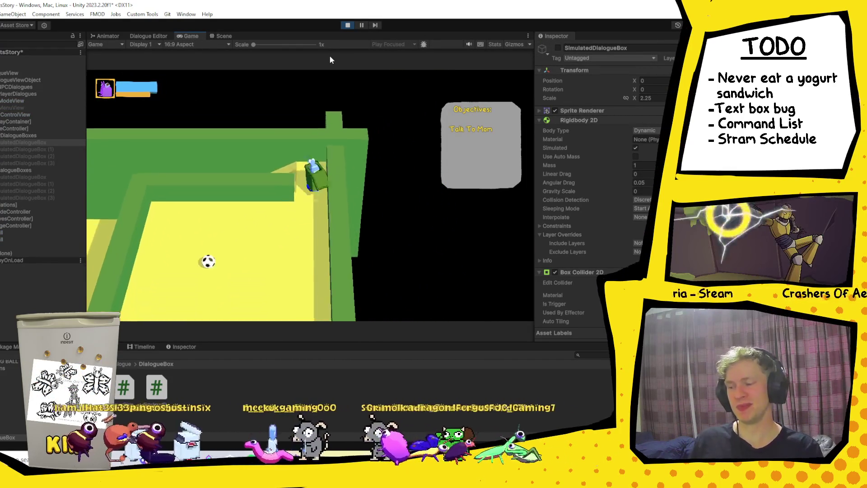
key(w)
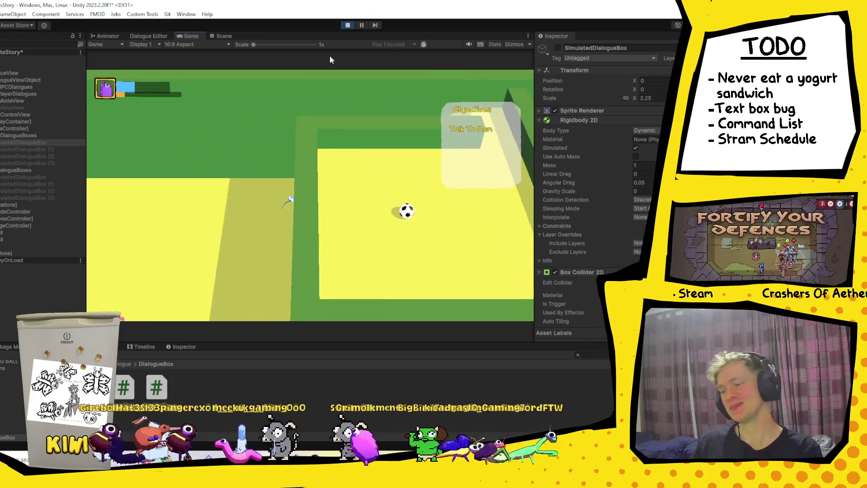
key(a)
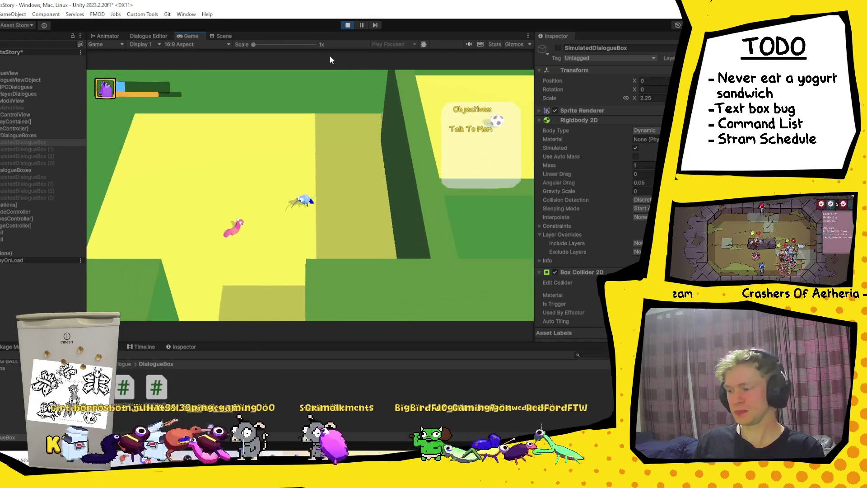
key(s)
key(e)
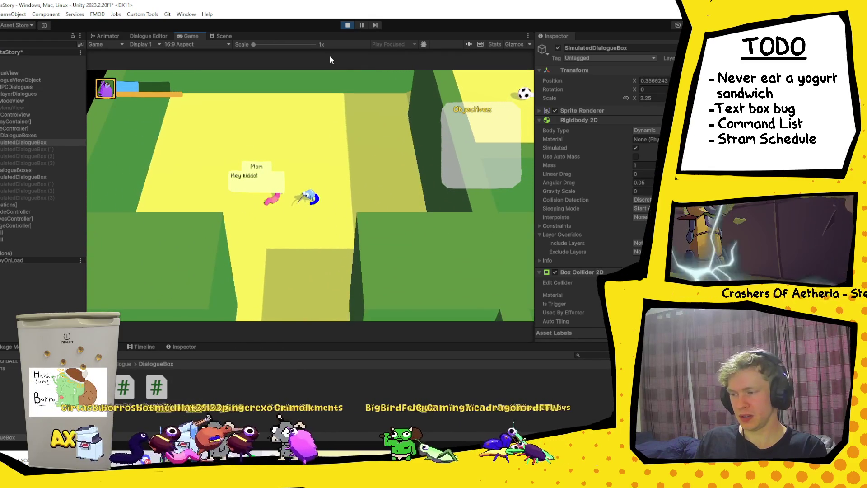
key(e)
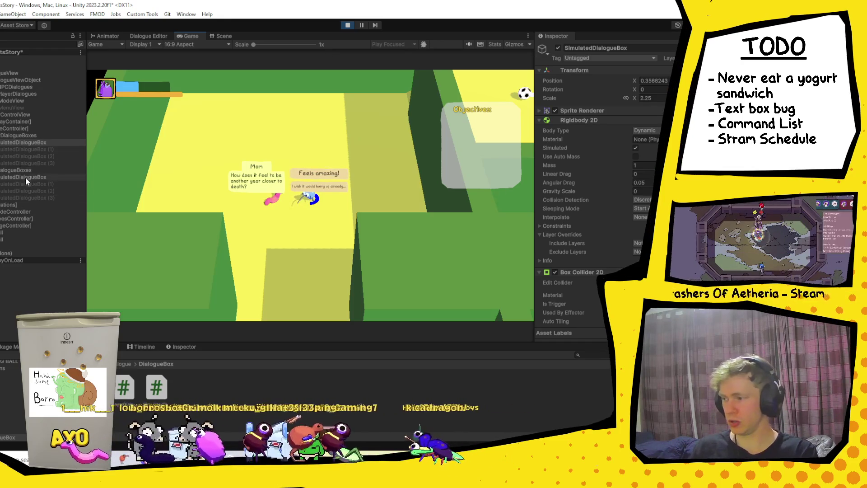
- Select several dialogue boxes in the Hierarchy and dock the Scene view beside the Game view
scroll(605, 181, down, 5)
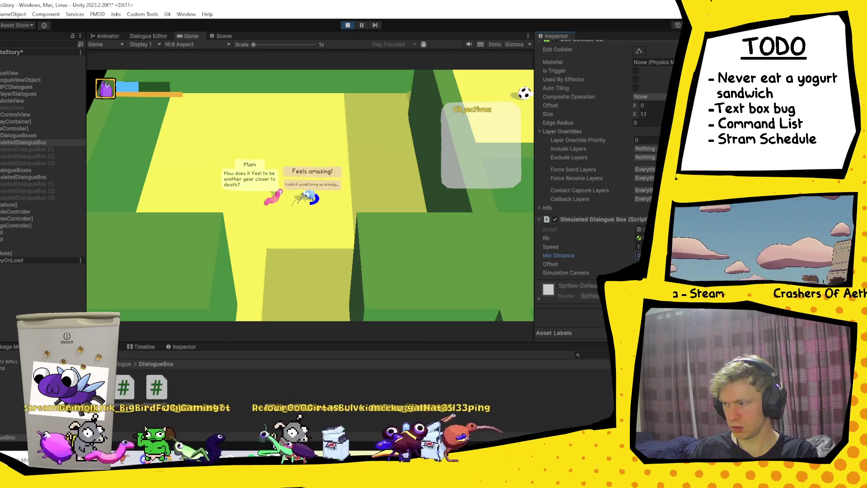
ctrl+click(31, 182)
ctrl+click(39, 177)
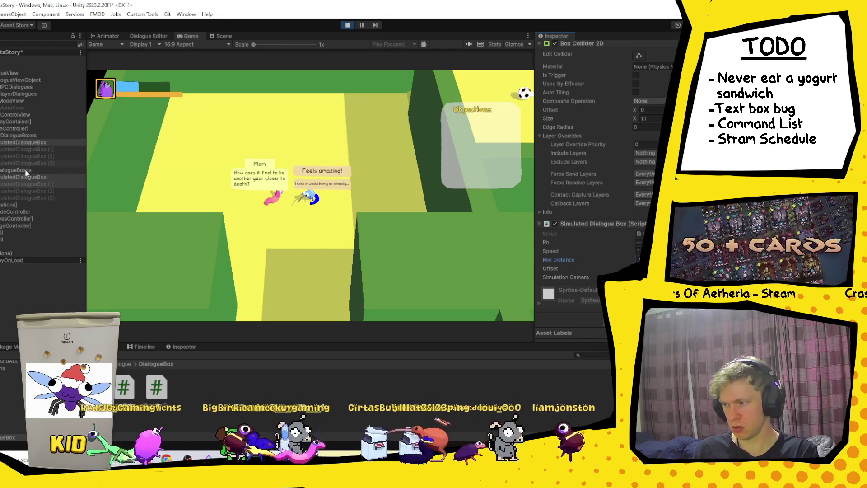
mouse_move(230, 37)
mouse_down()
mouse_move(562, 159)
mouse_move(511, 190)
mouse_up()
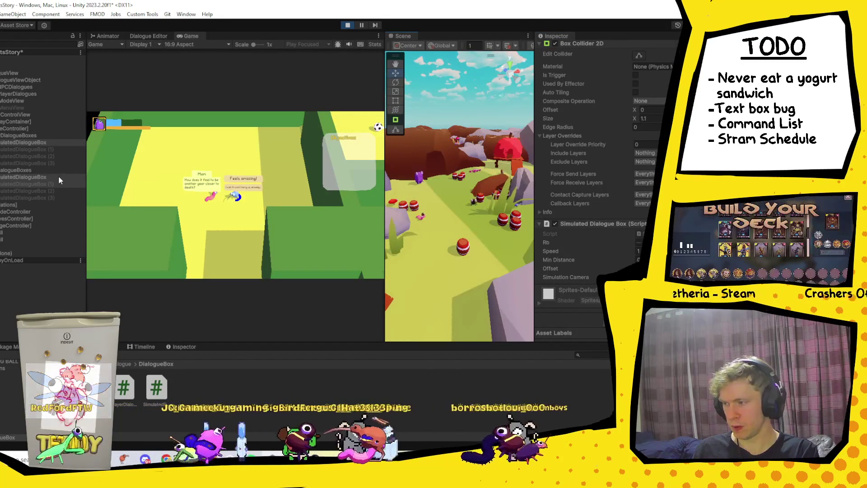
- Frame the SimulatedDialogueBox in the Scene view and set its Speed to 5
double_click(28, 142)
drag(451, 199, 454, 195)
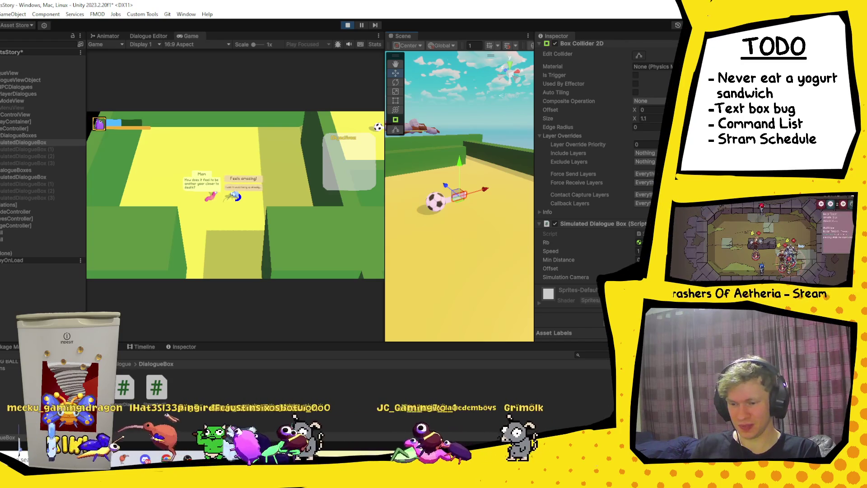
click(637, 251)
text(5)
key(Return)
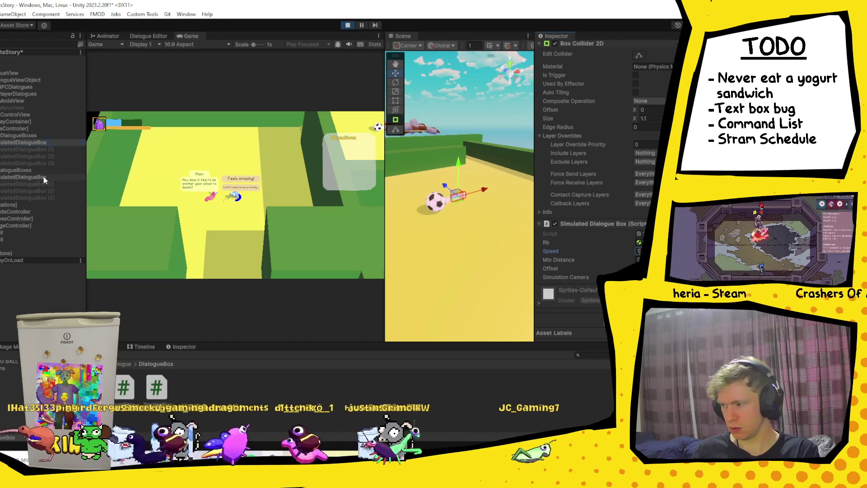
click(44, 177)
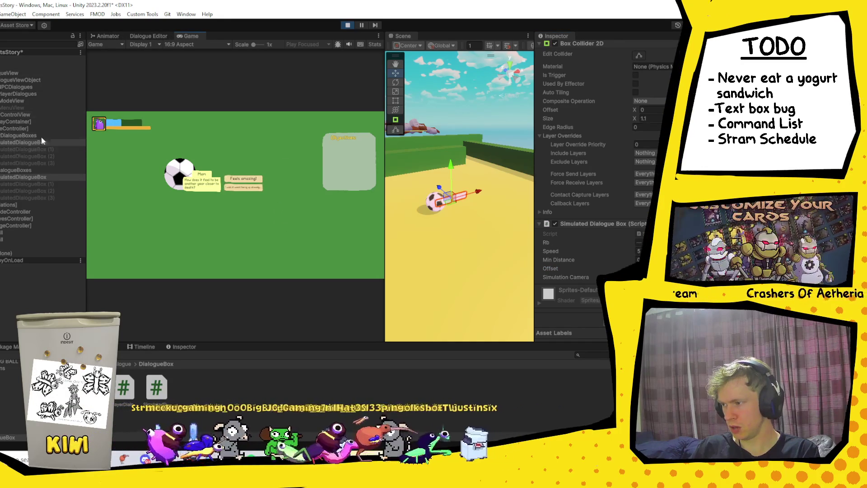
- Frame Player(Clone) in the Scene view, then exit play mode
click(18, 254)
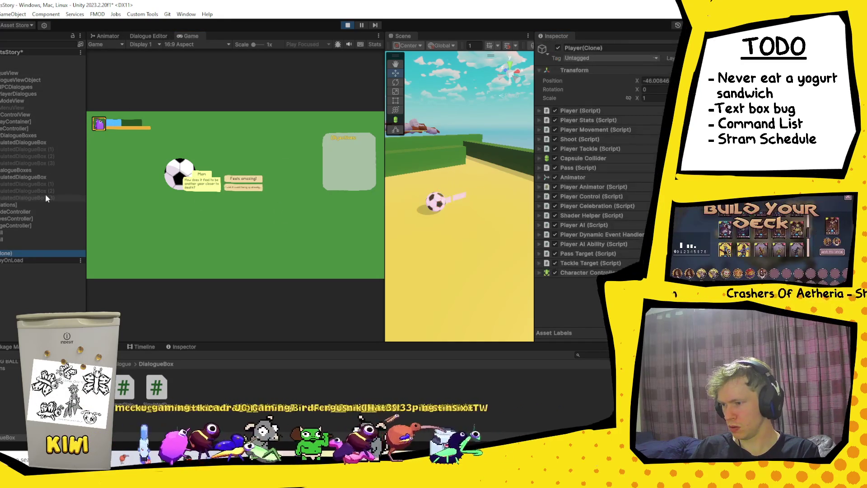
key(f)
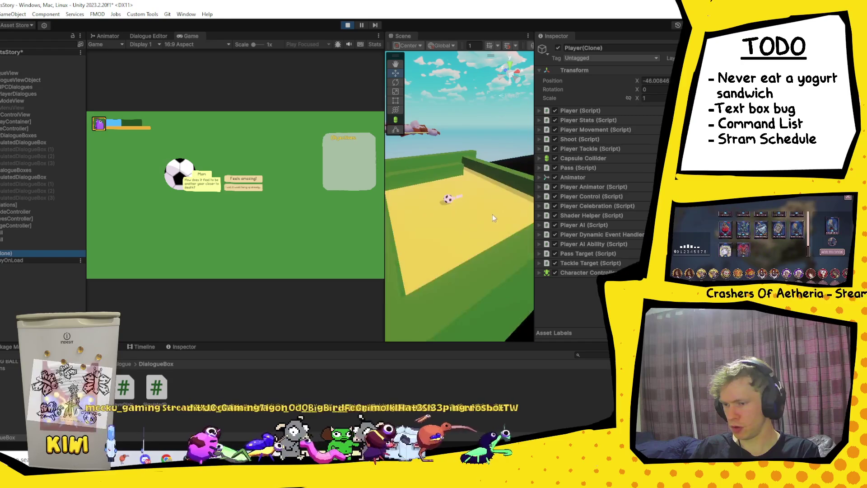
scroll(458, 270, up, 3)
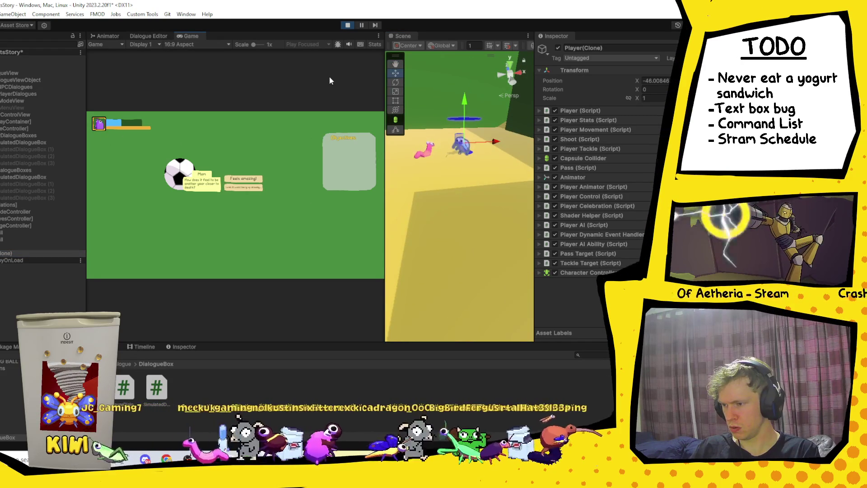
click(347, 25)
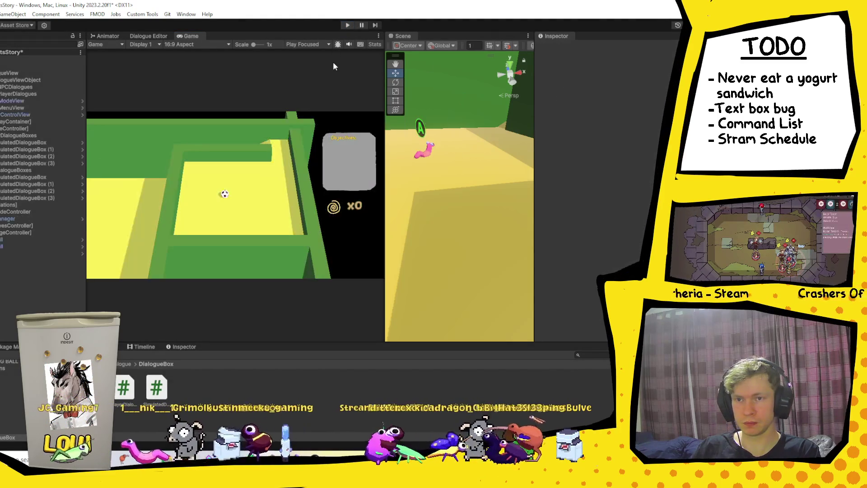
- Multi-select the four SimulatedDialogueBox objects and give them Min Distance 0.5 and Speed 5
click(36, 143)
shift+click(45, 163)
scroll(644, 170, down, 10)
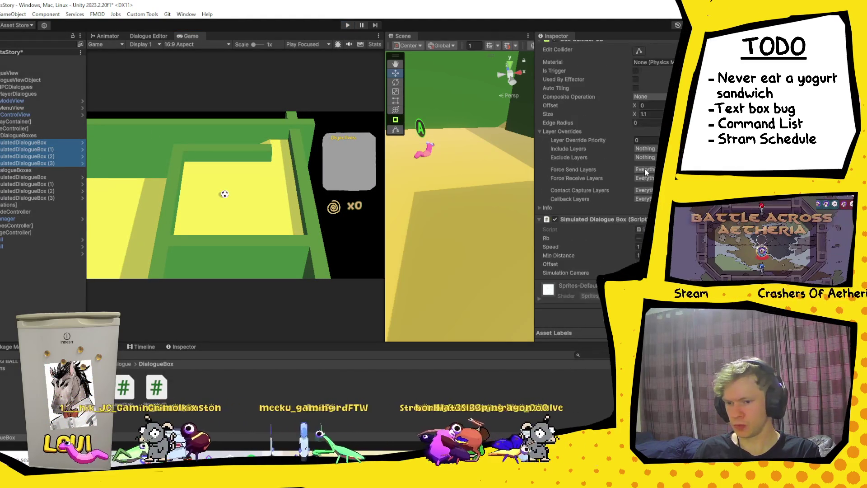
ctrl+click(20, 180)
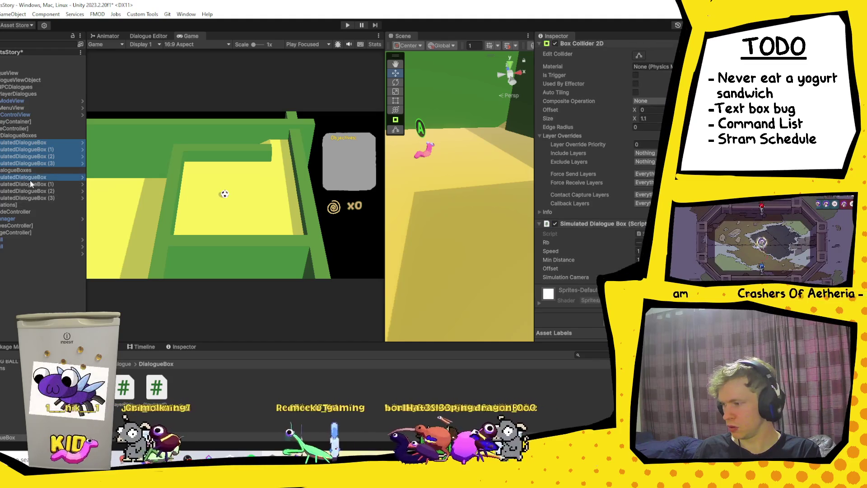
shift+click(56, 199)
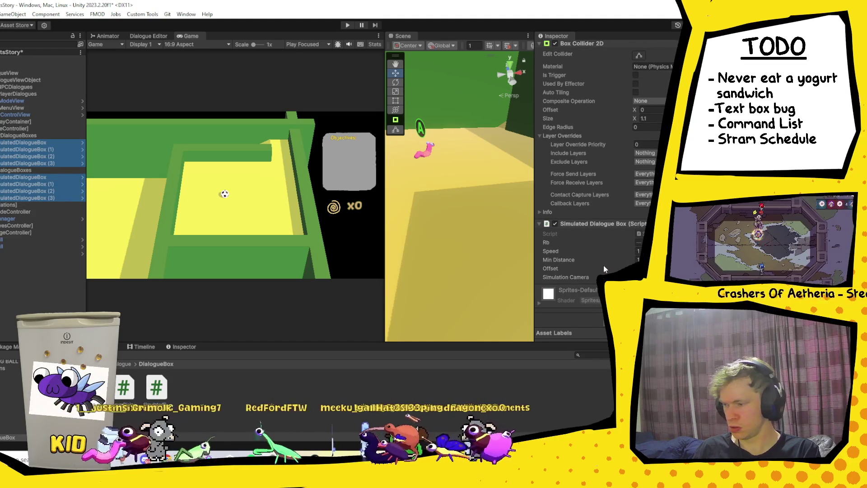
click(639, 260)
text(0.5)
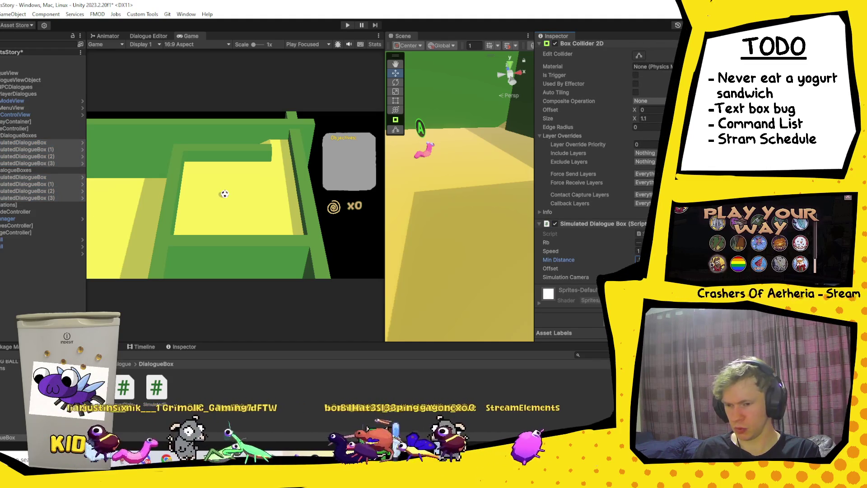
click(640, 251)
text(5)
click(640, 268)
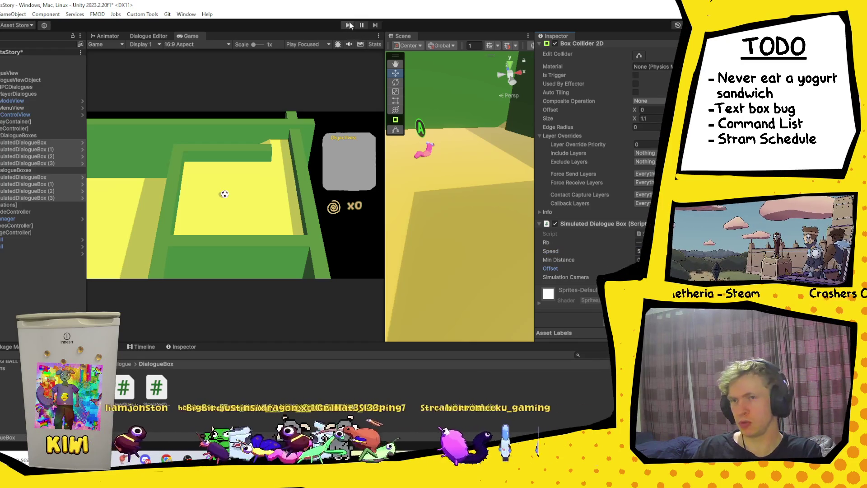
- Enter play mode and walk the player until Mom's "Hey kiddo!" bubble appears
click(347, 25)
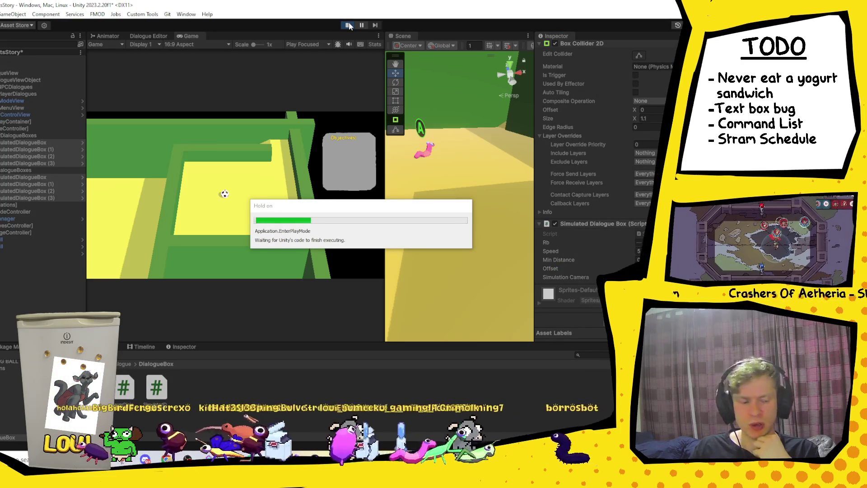
key(w)
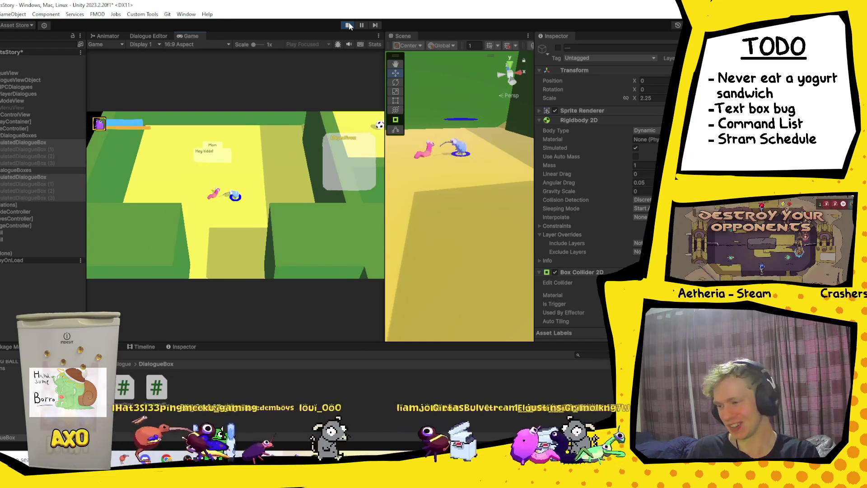
scroll(587, 180, down, 10)
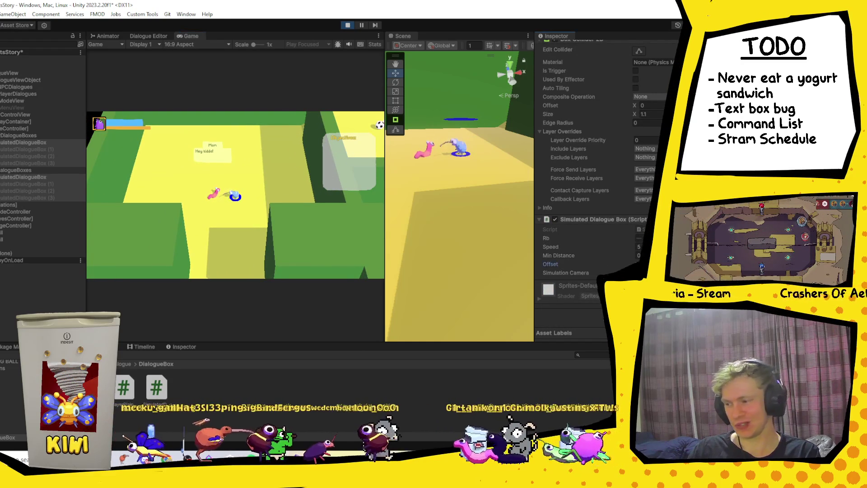
- Change the dialogue boxes' Min Distance from 0.5 to 0.1 during play
click(584, 265)
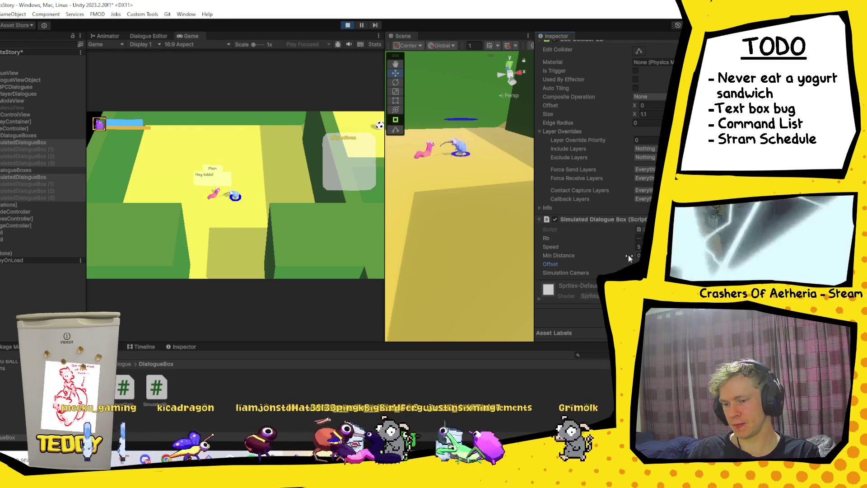
click(640, 255)
text(0.1)
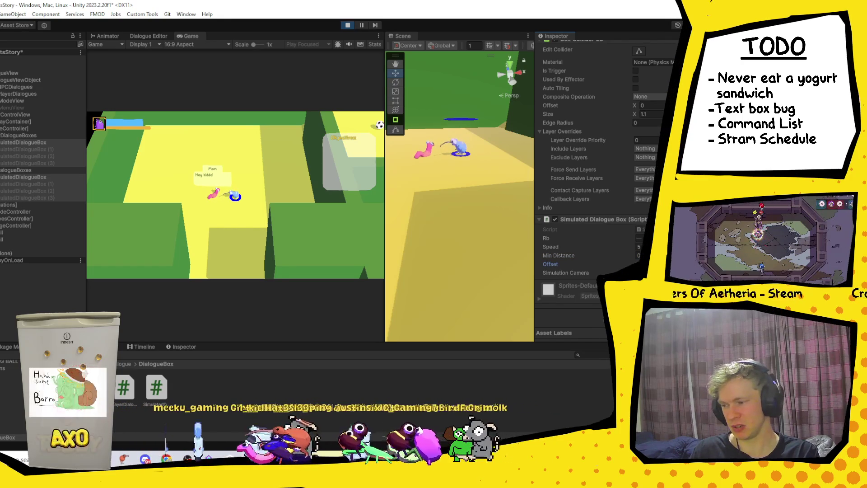
key(Tab)
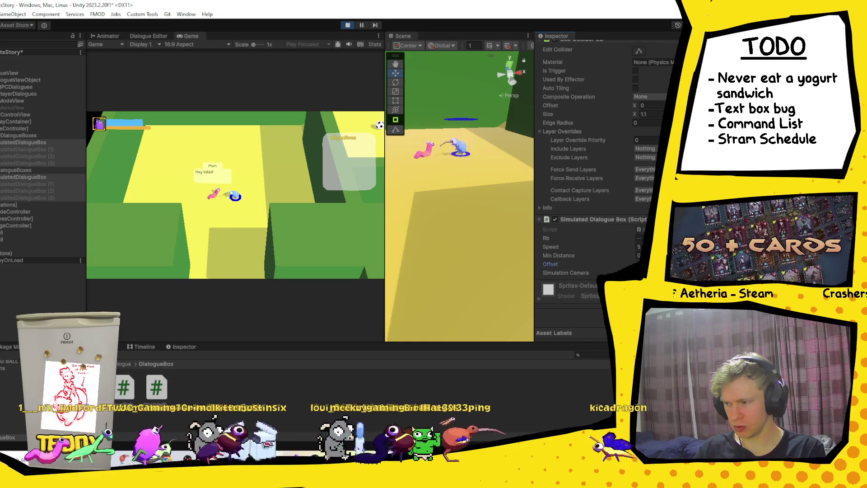
- Stop the game and immediately relaunch it to retest the dialogue
click(346, 25)
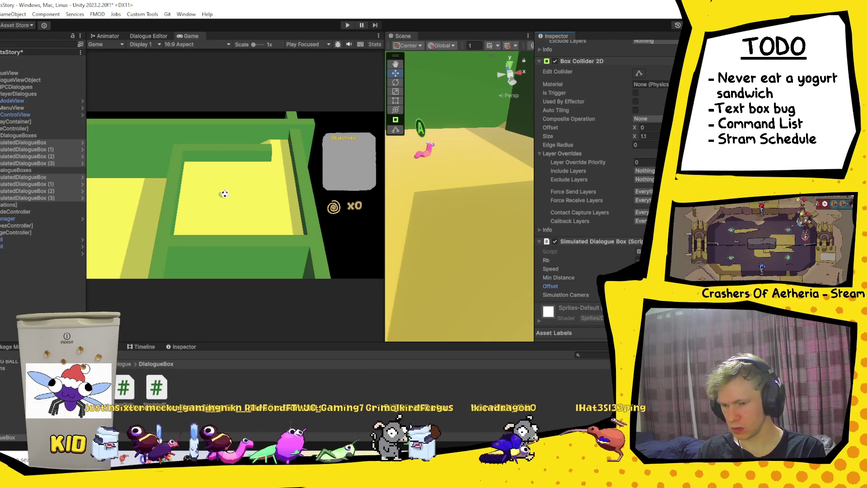
click(346, 26)
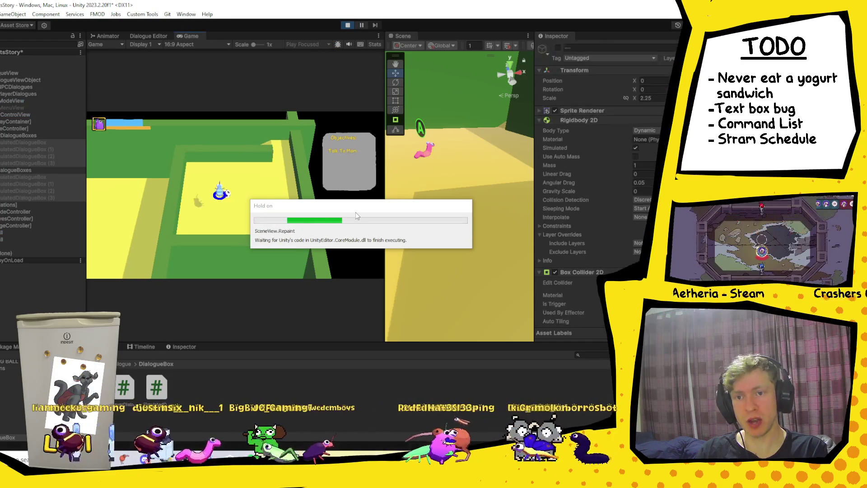
mouse_move(312, 457)
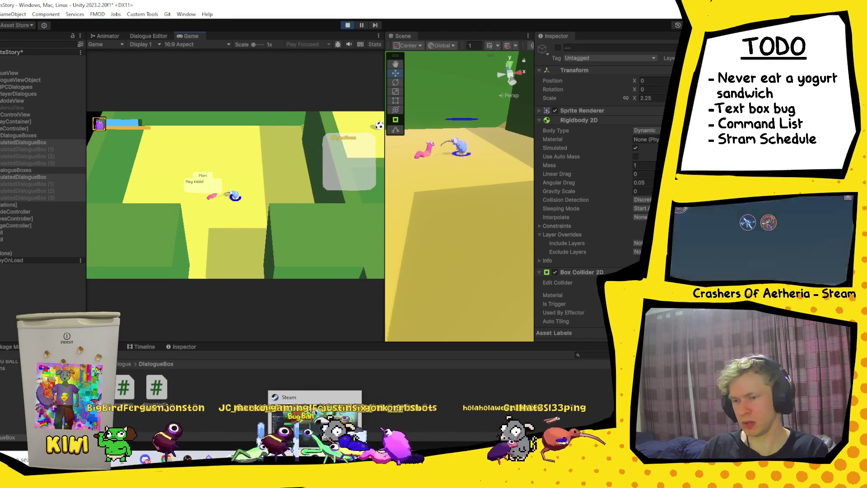
scroll(635, 237, down, 10)
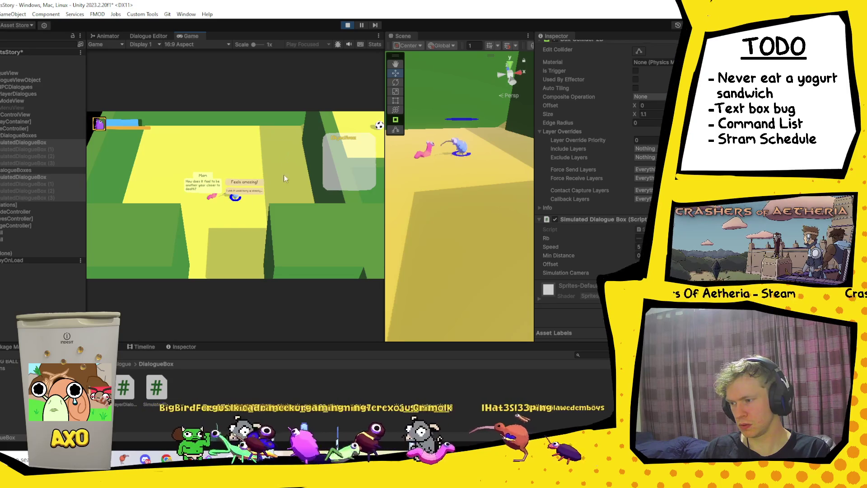
click(639, 264)
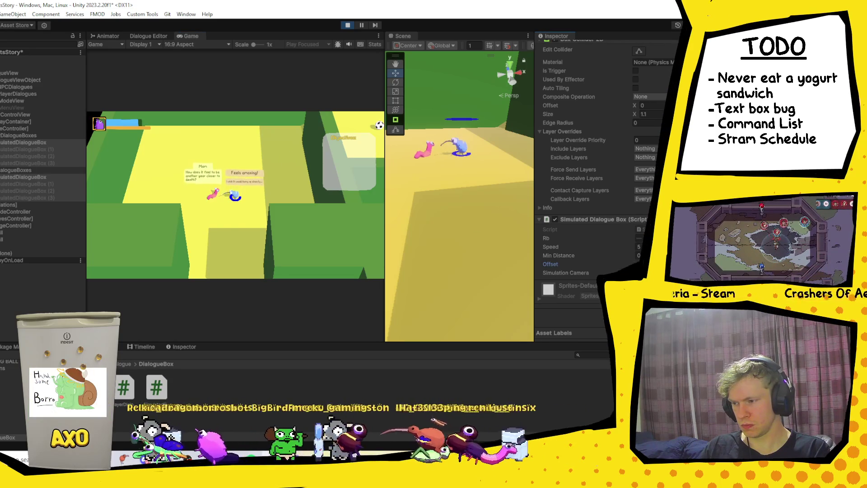
click(349, 26)
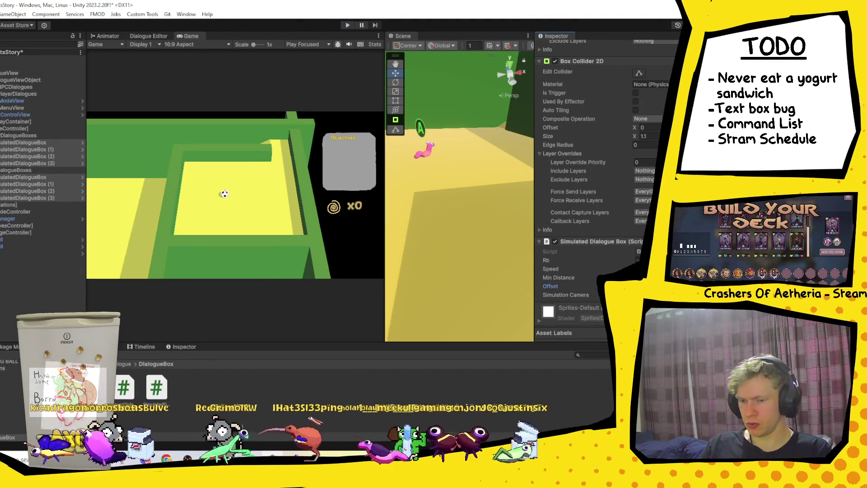
click(348, 25)
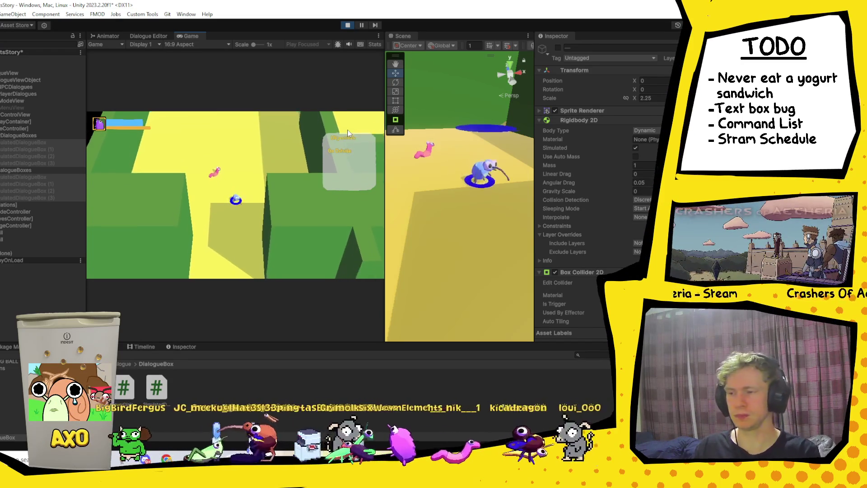
click(343, 28)
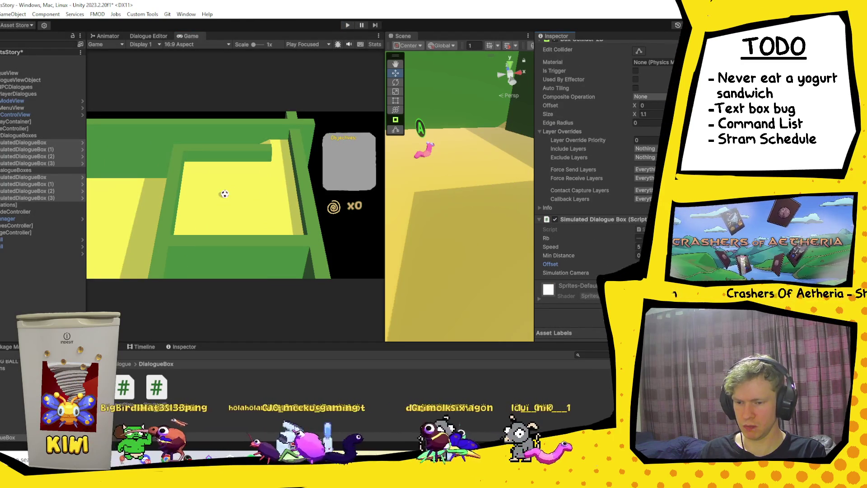
key(alt+Tab)
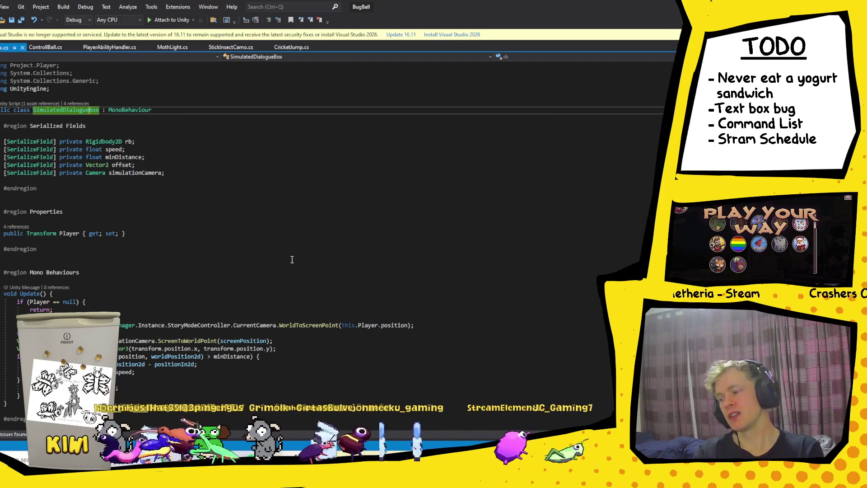
- Change Update's null check in SimulatedDialogueBox.cs to reference this.Player
click(42, 294)
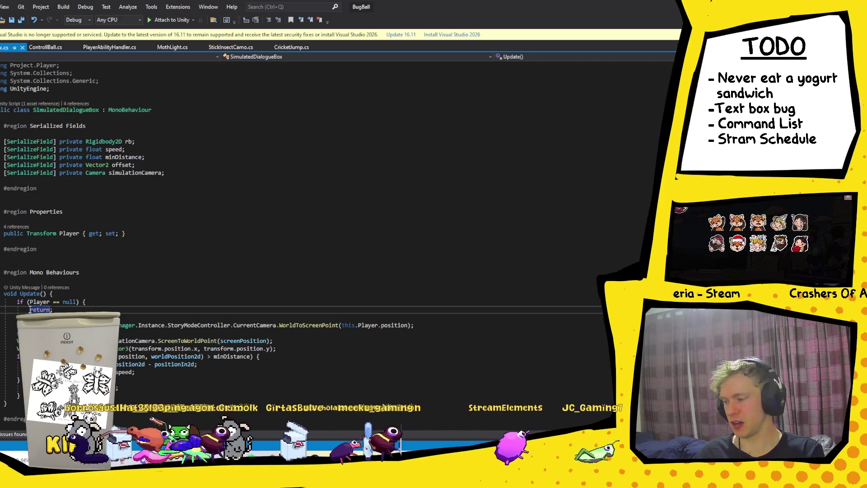
click(30, 301)
text(this.)
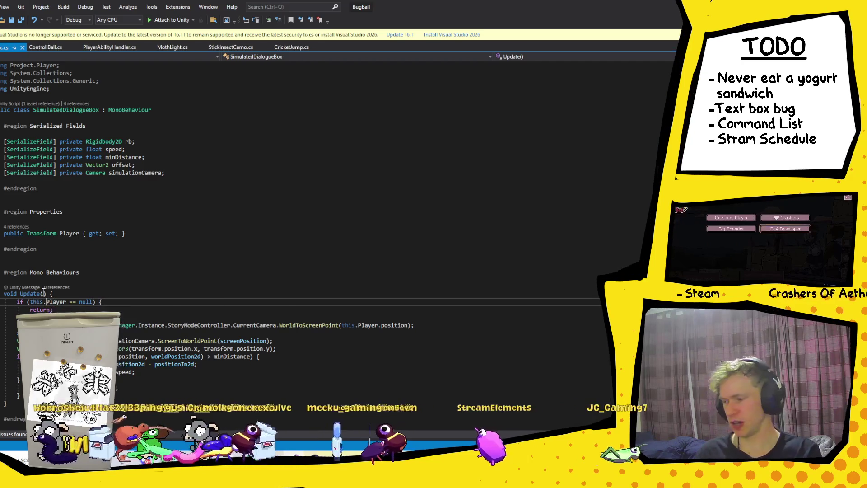
click(158, 326)
scroll(158, 326, down, 3)
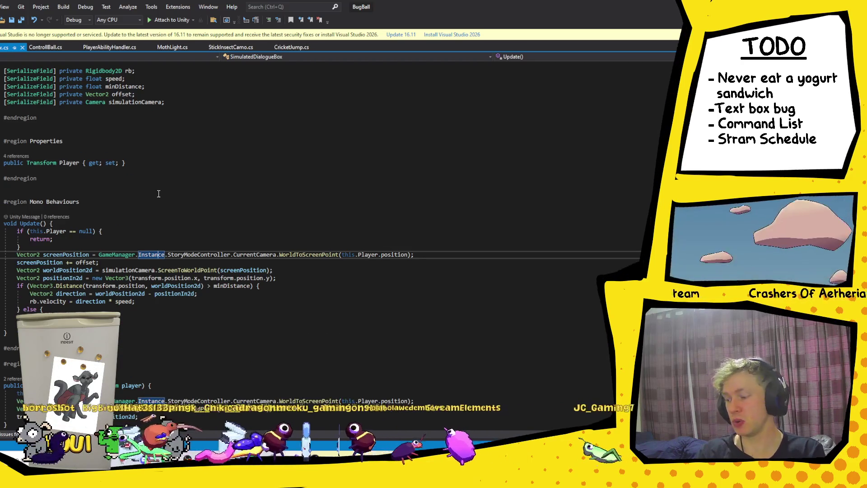
scroll(159, 195, down, 3)
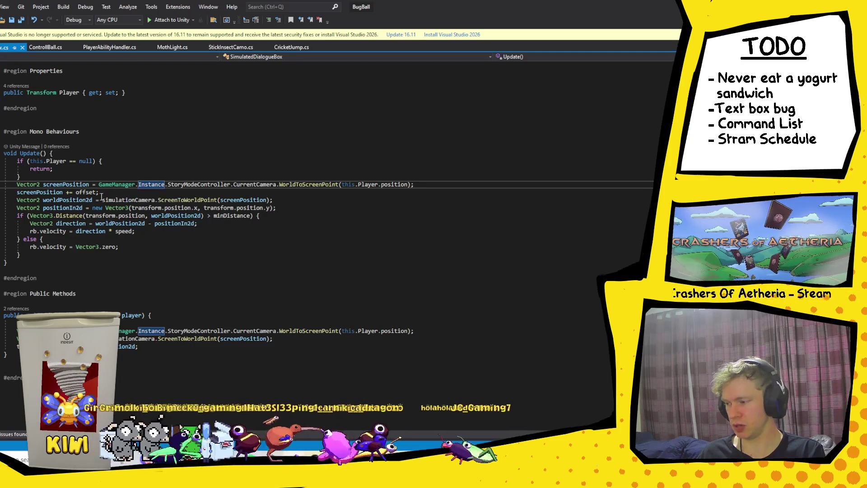
- Add a line after StartDialogue's WorldToScreenPoint calculation, save, and return to Unity
drag(100, 192, 23, 189)
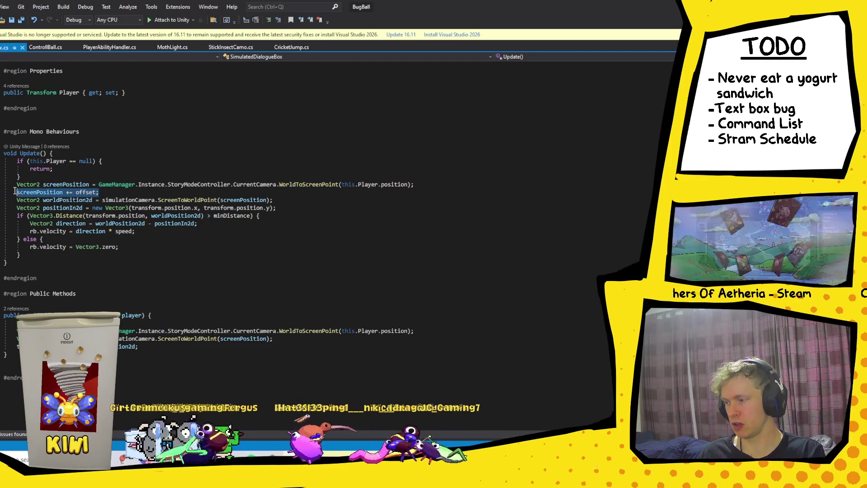
click(424, 334)
key(Return)
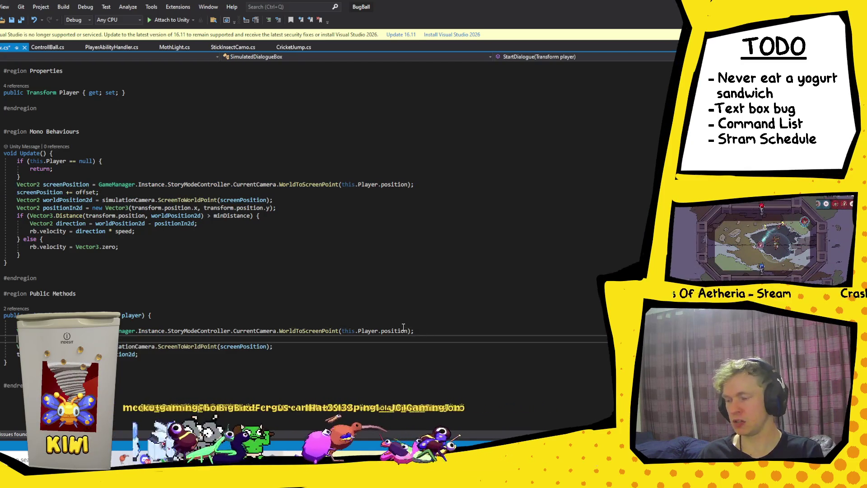
key(ctrl+s)
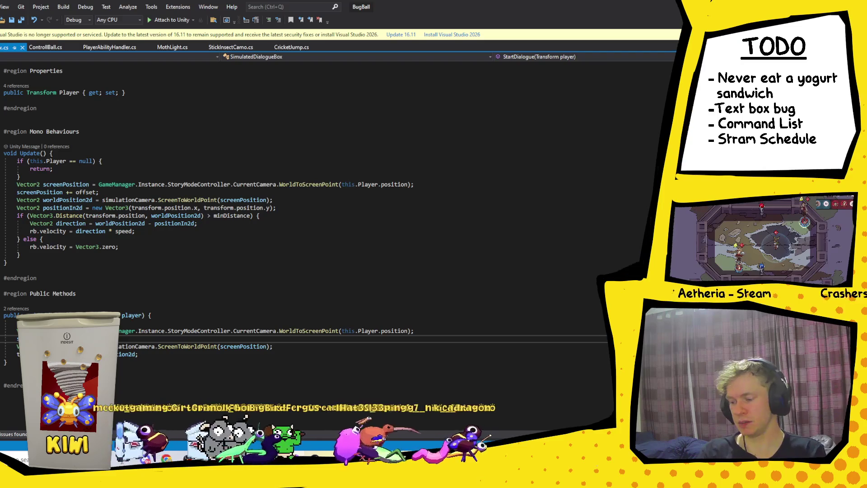
key(alt+Tab)
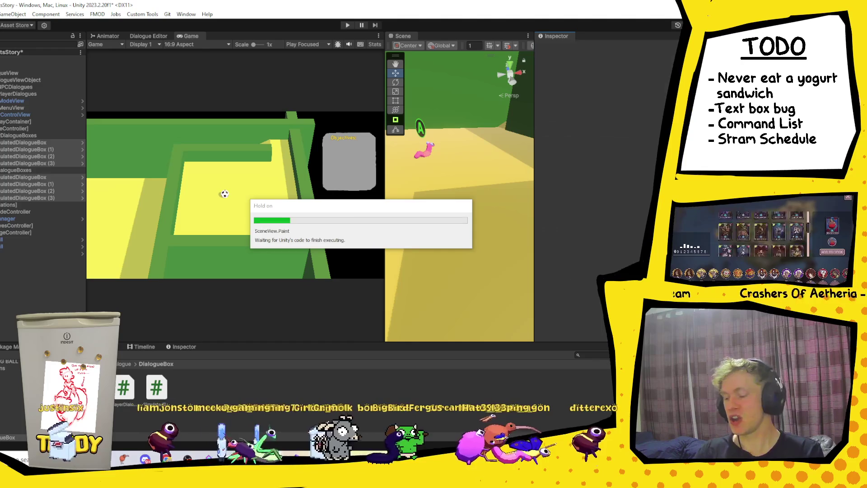
- Return to Visual Studio and review SimulatedDialogueBox.cs from the simulationCamera field through Update
mouse_move(272, 459)
click(278, 420)
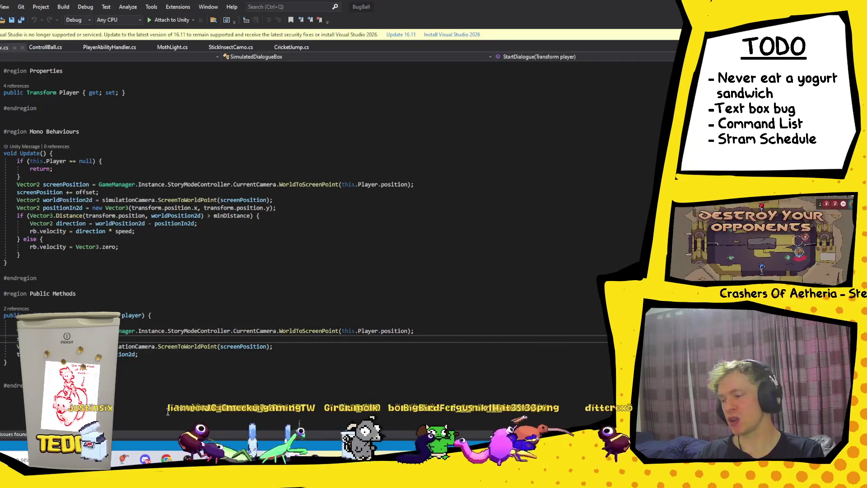
scroll(161, 316, up, 2)
scroll(79, 180, up, 3)
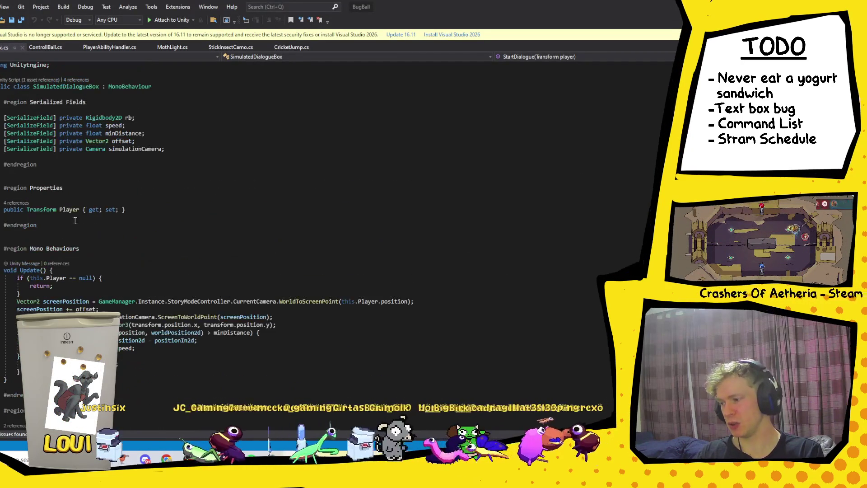
click(178, 177)
click(216, 148)
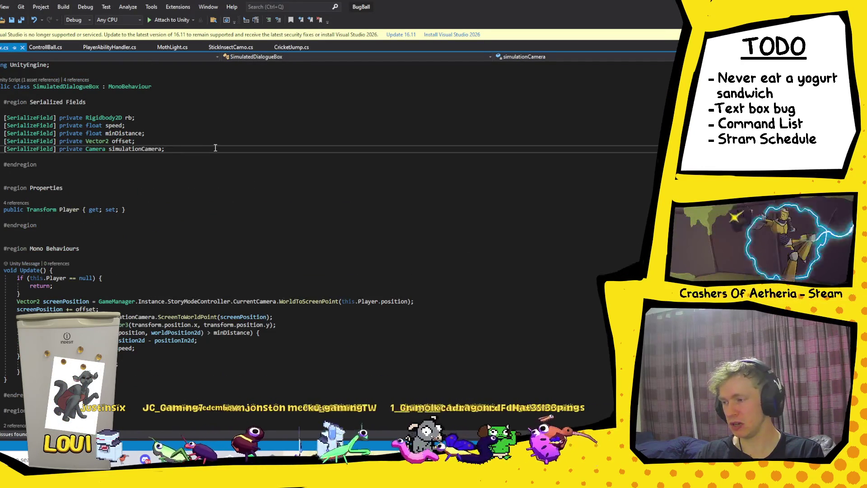
scroll(216, 148, down, 3)
click(392, 225)
click(224, 303)
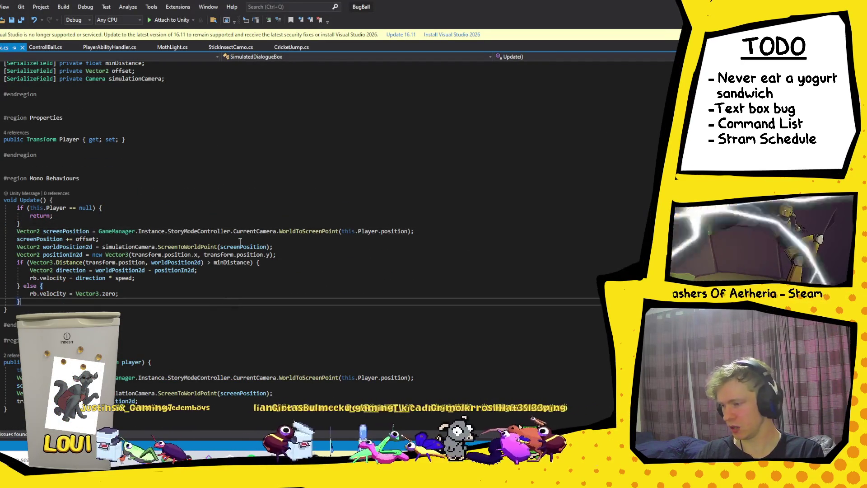
click(240, 242)
click(237, 262)
click(178, 254)
scroll(134, 308, down, 2)
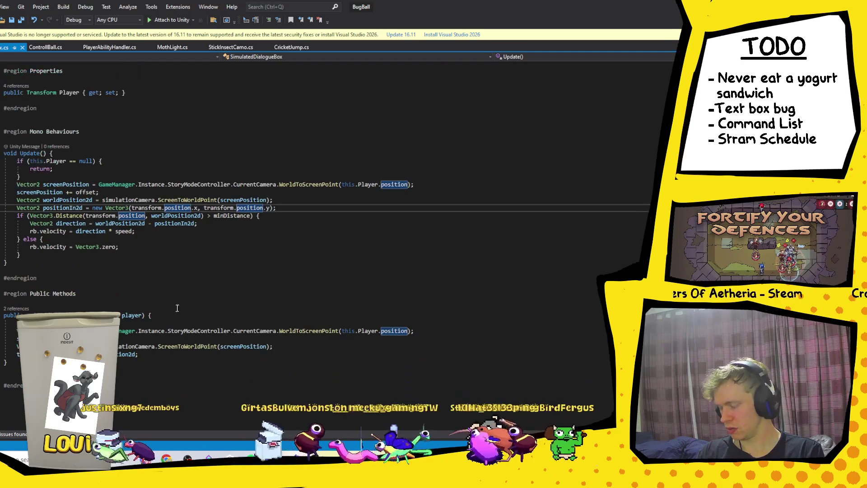
- Delete the empty line below Update's closing brace, then check spacing around the other regions
click(12, 385)
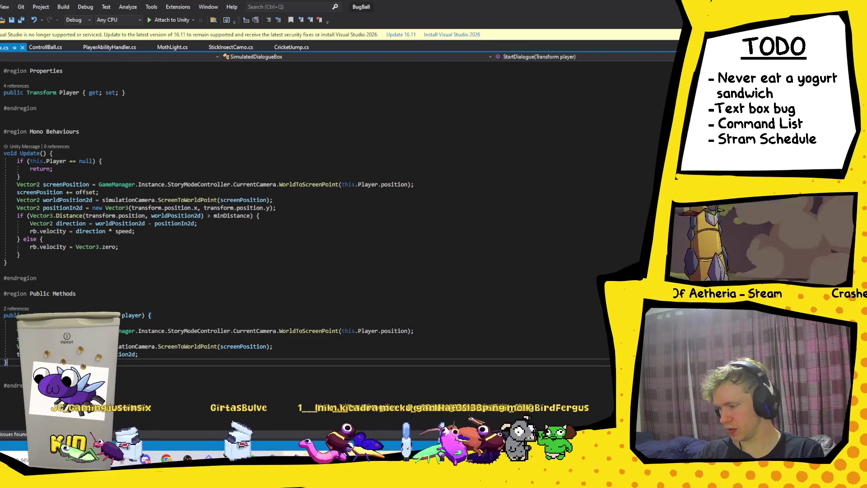
click(4, 370)
key(BackSpace)
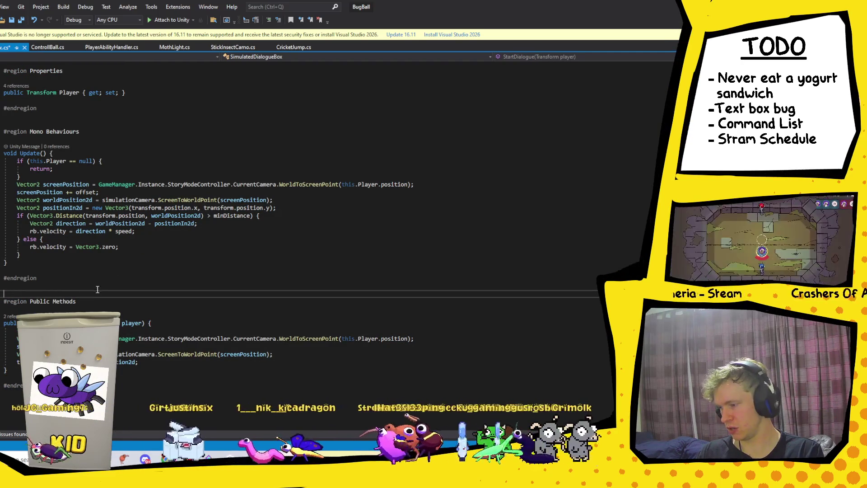
scroll(77, 266, up, 6)
click(81, 255)
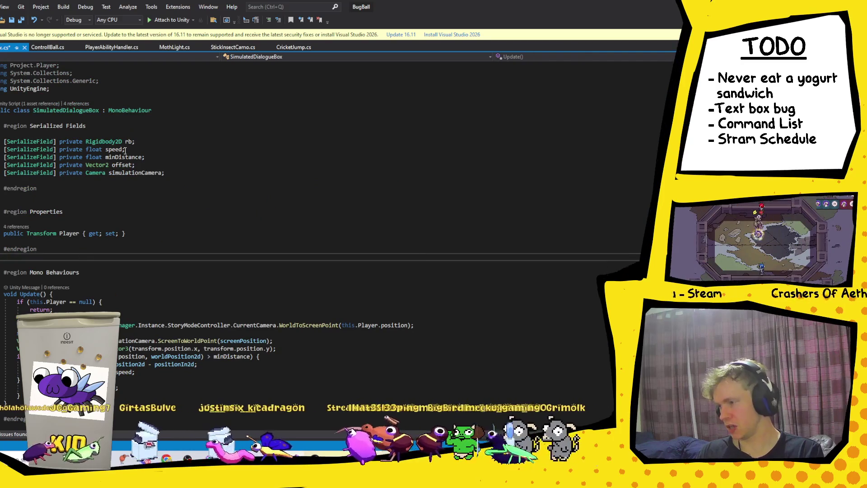
click(251, 221)
scroll(274, 265, down, 6)
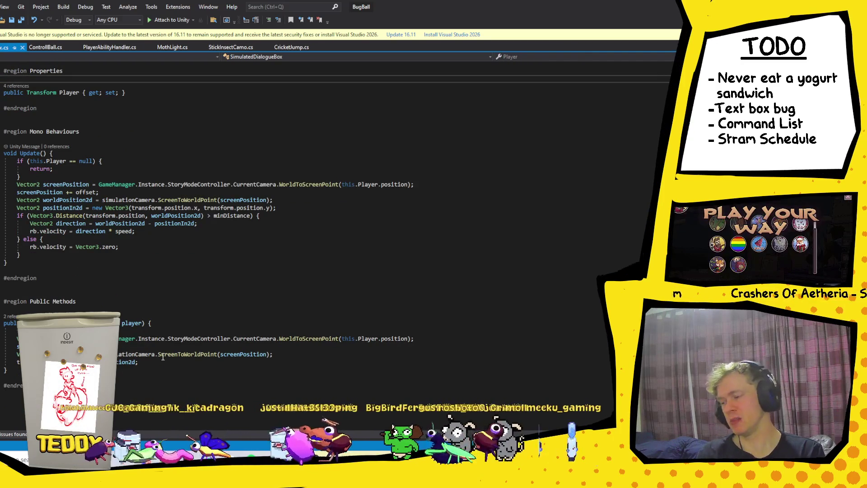
scroll(274, 299, up, 6)
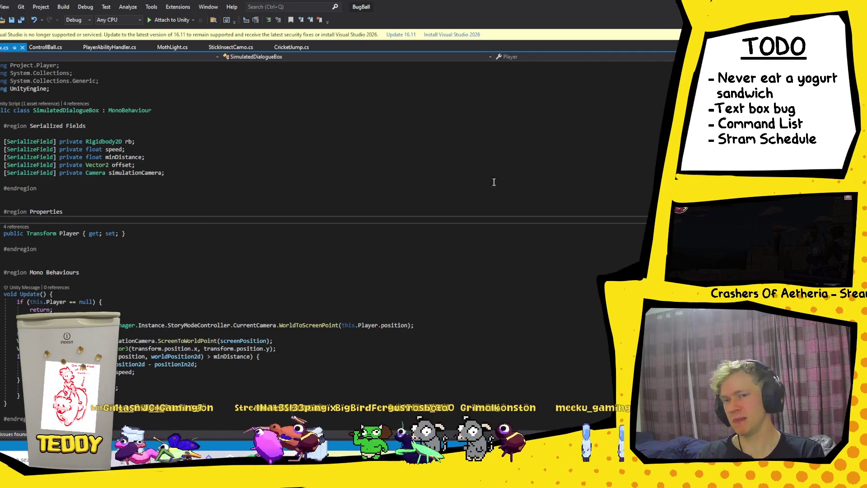
- Cycle past Discord and the Steam library back to Unity and start play mode
key(alt+Tab)
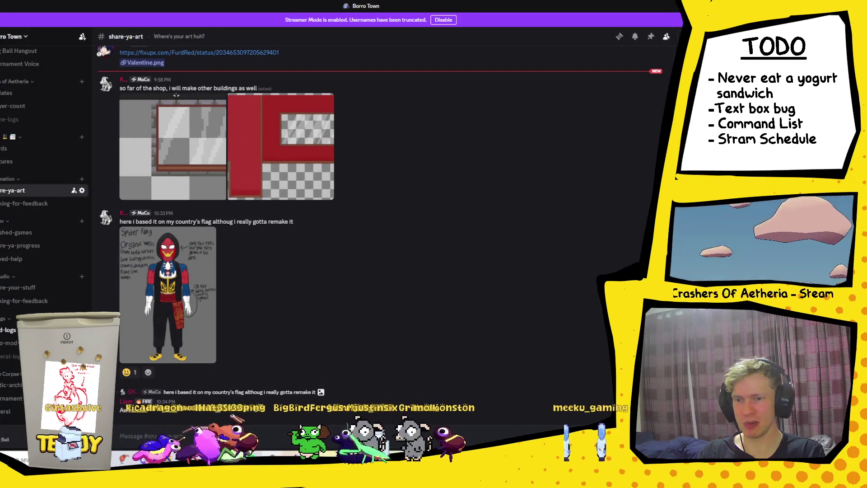
key(alt+Tab)
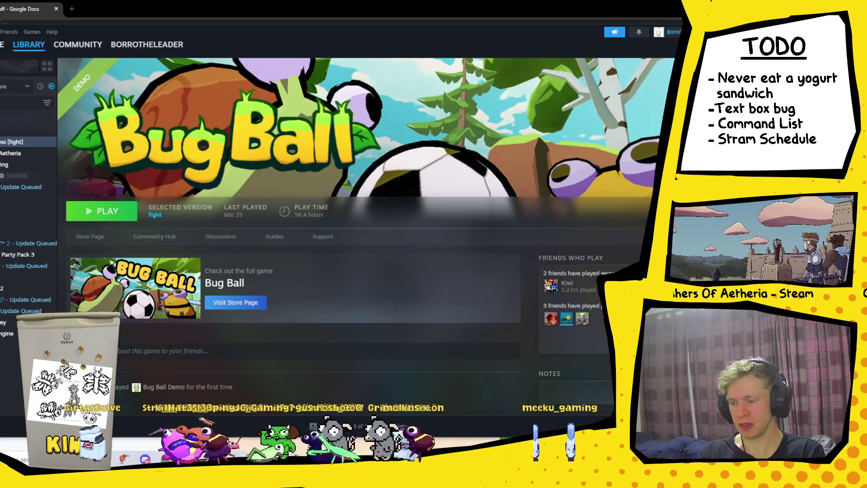
key(alt+Tab)
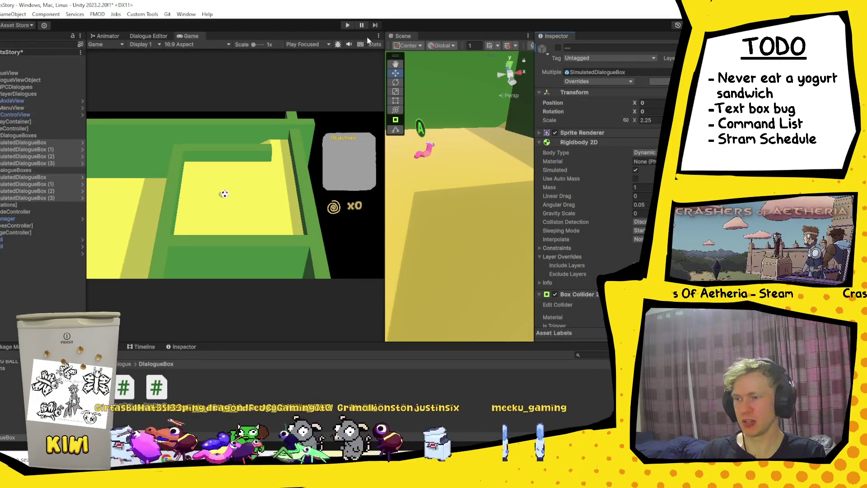
click(347, 25)
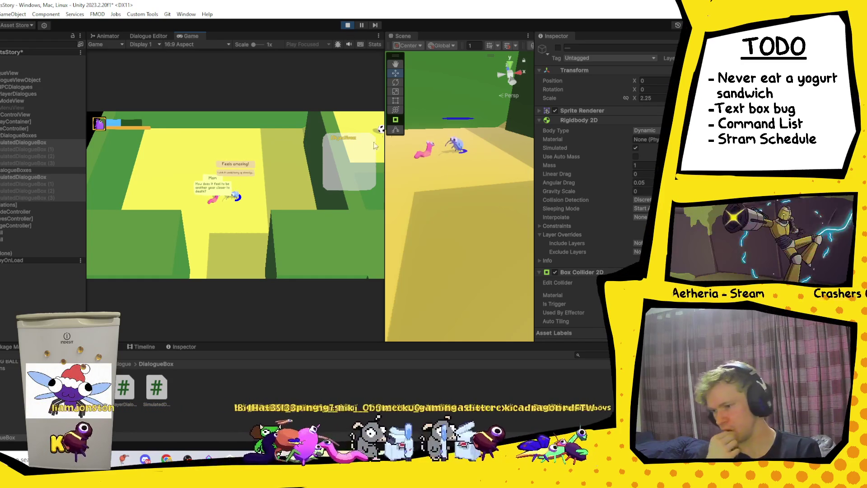
- While the game runs, select the lower and upper SimulatedDialogueBox objects in the Hierarchy
scroll(642, 194, down, 10)
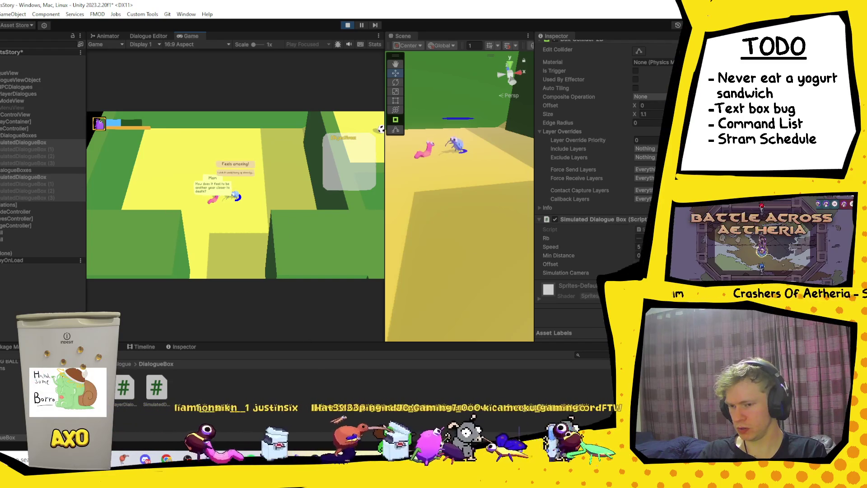
click(51, 177)
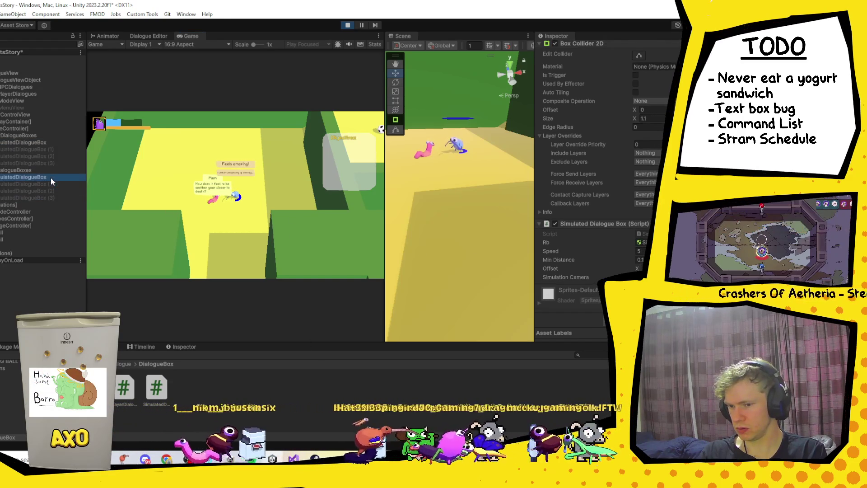
click(43, 142)
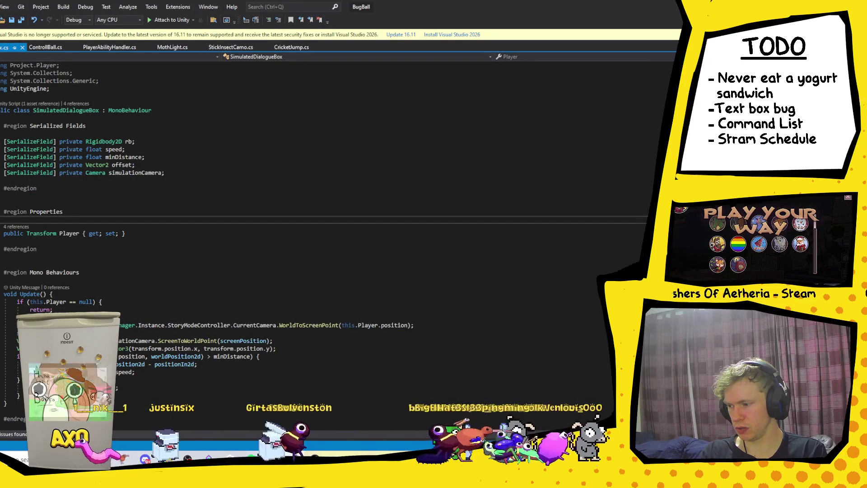
- Switch from the Unity editor through the SimulatedDialogueBox.cs code over to Discord
key(alt+Tab)
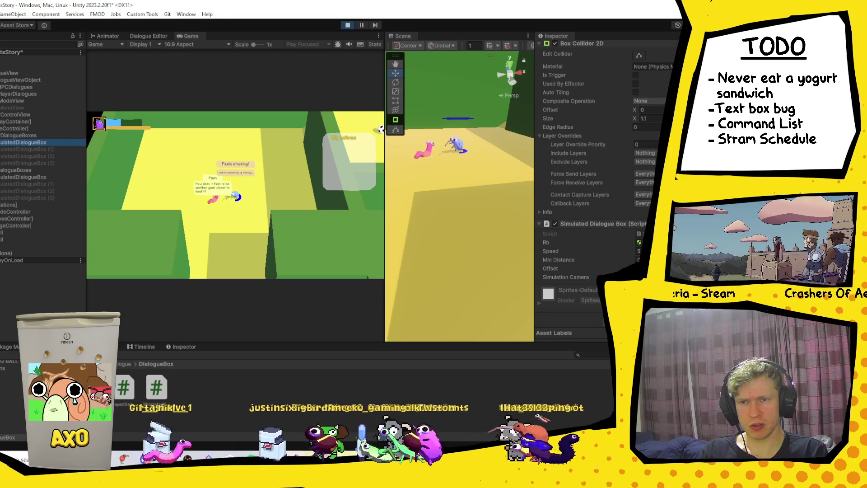
key(alt+Tab)
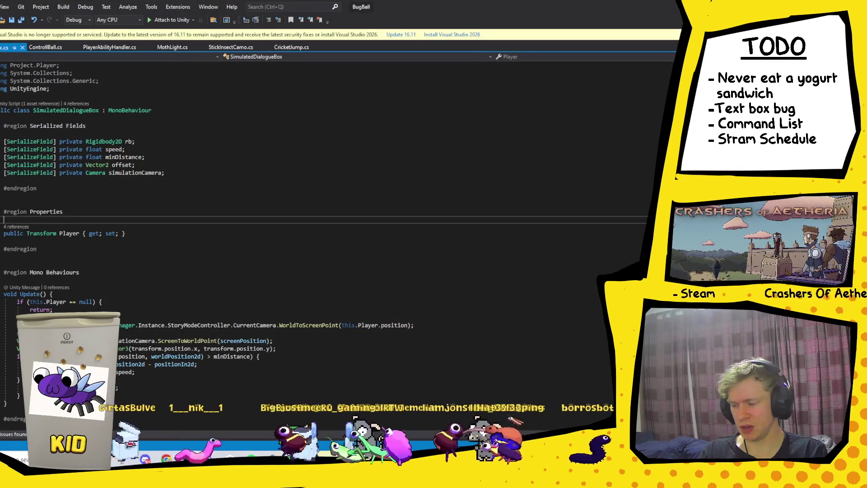
key(alt+Tab)
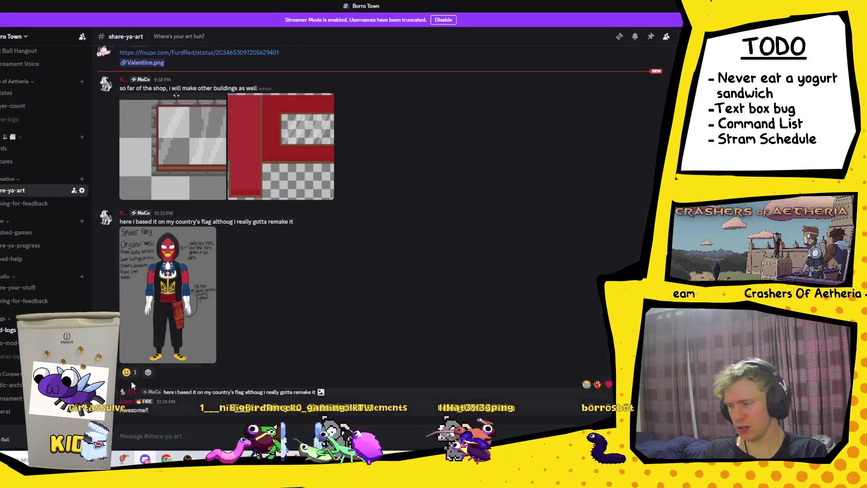
- Scroll up in rate-my-plate and enlarge the fourth tortilla photo, zooming in and back out
scroll(28, 154, up, 5)
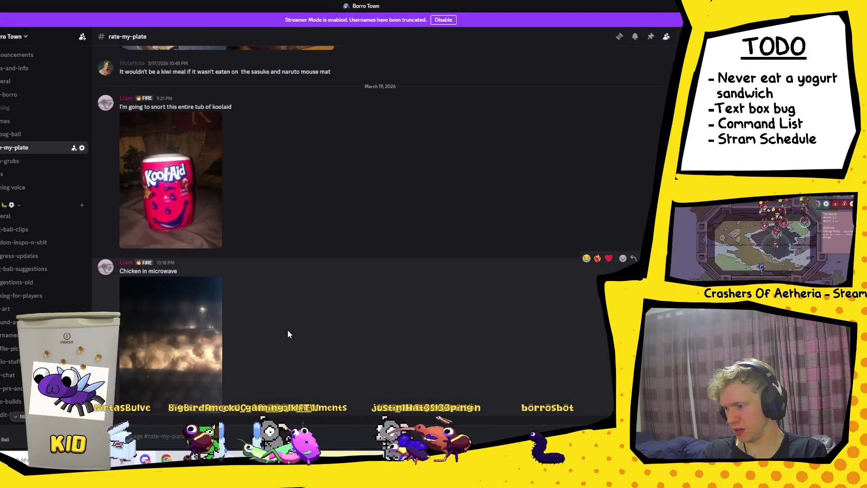
scroll(287, 329, up, 5)
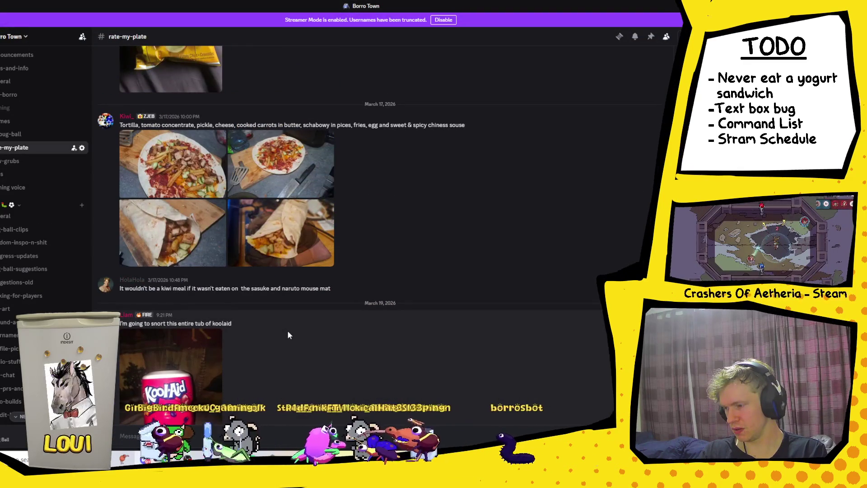
click(267, 219)
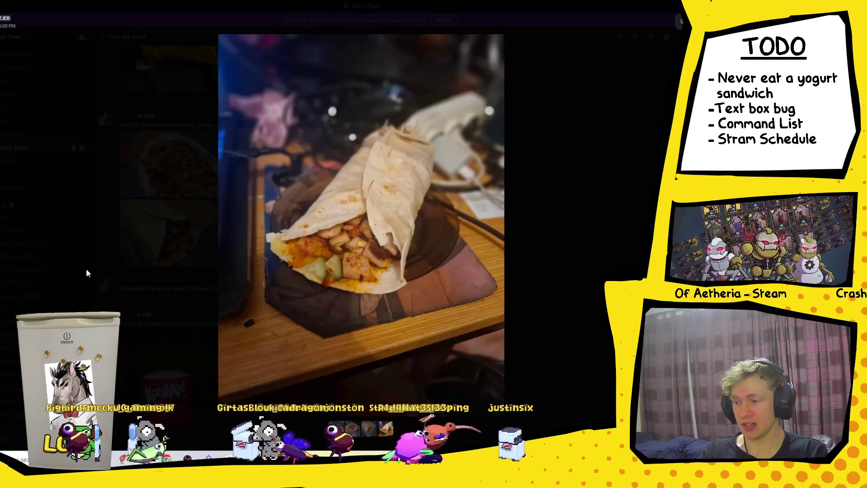
click(451, 213)
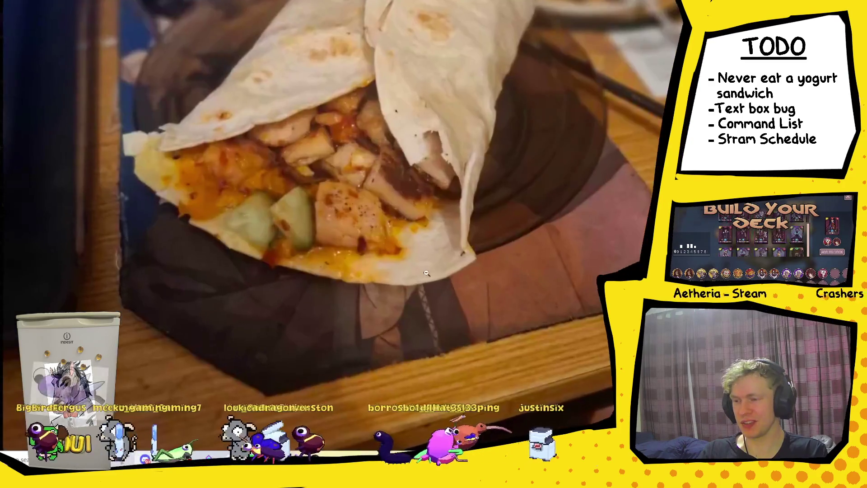
click(425, 168)
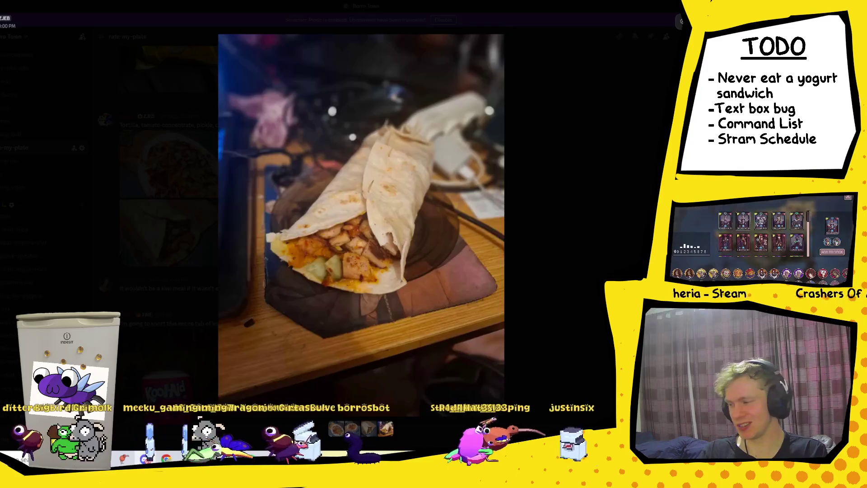